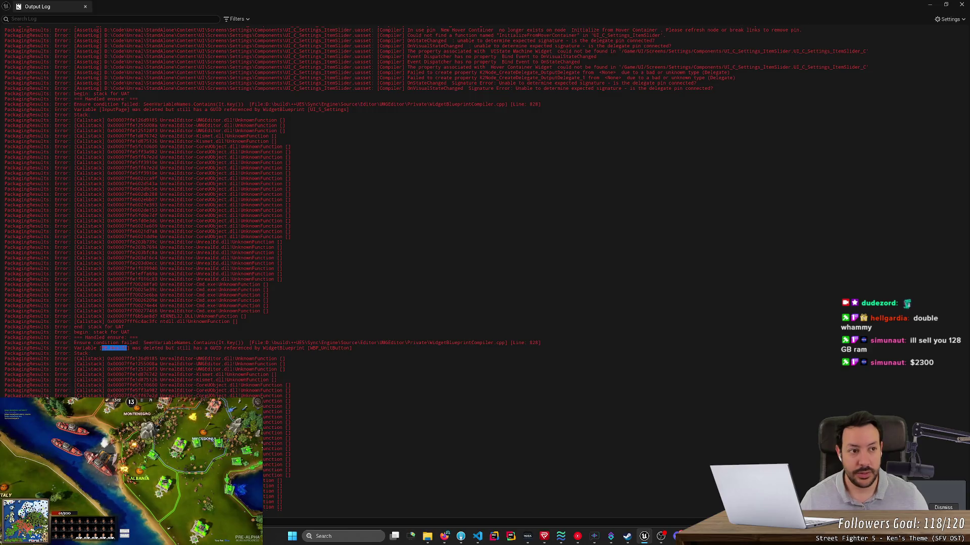
Search the WBP_UnitButton event graph for PB_Health.
key(alt+Tab)
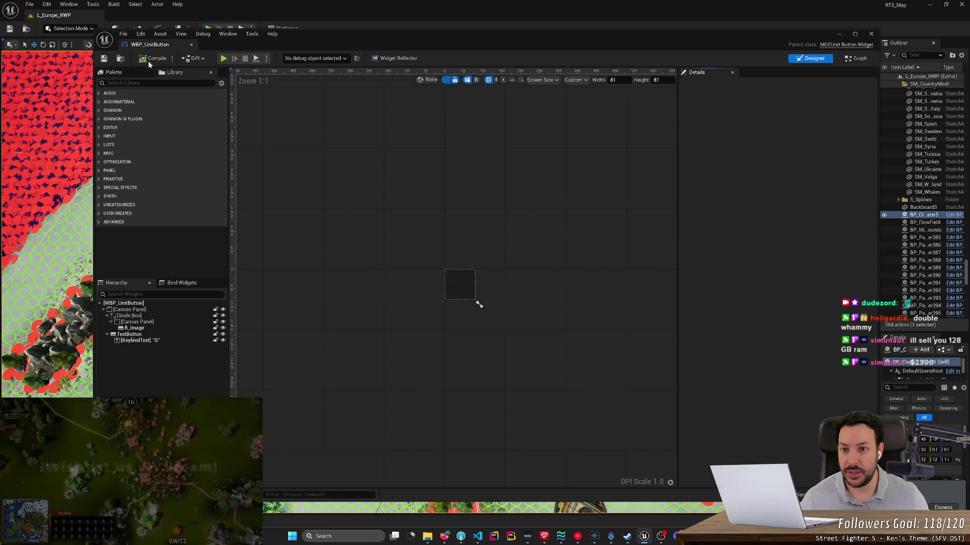
click(855, 58)
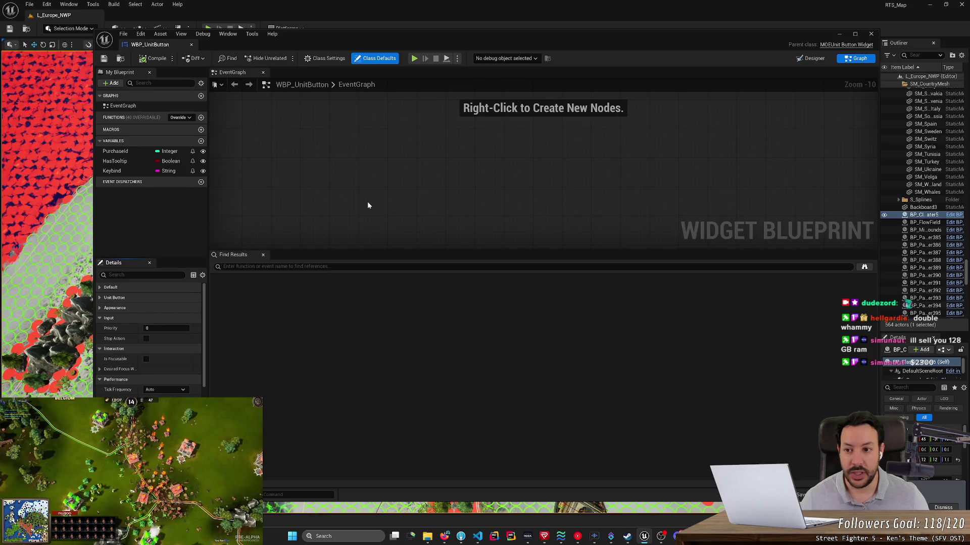
click(125, 106)
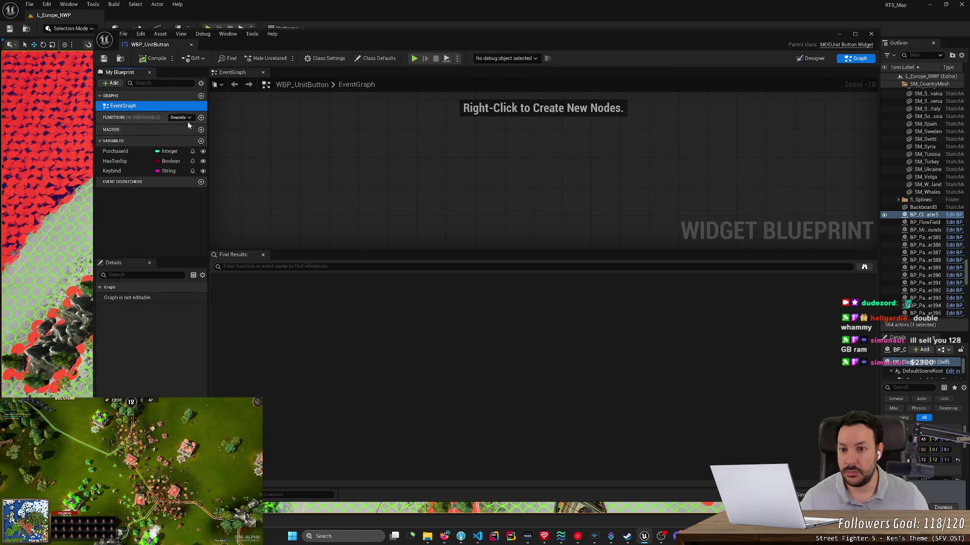
scroll(353, 231, down, 1)
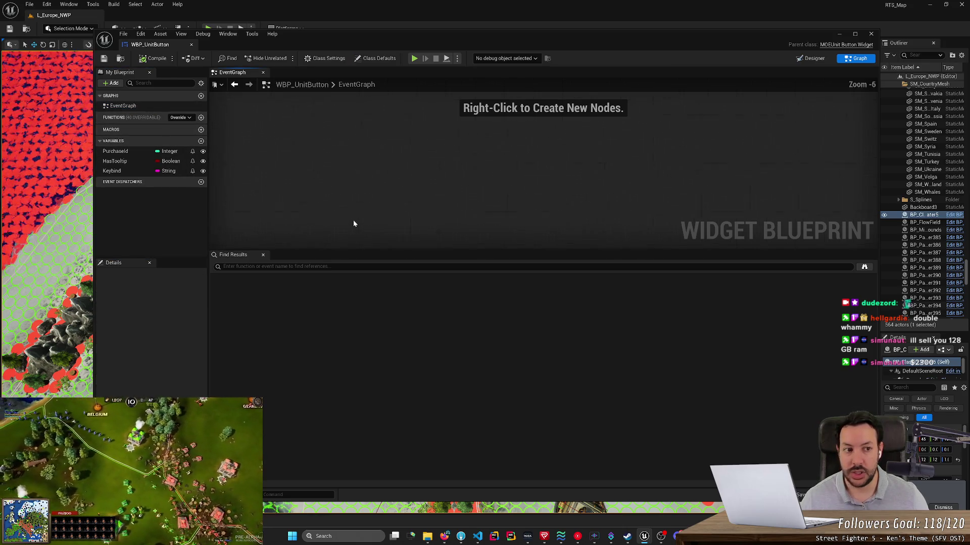
click(327, 267)
text(PB_Health)
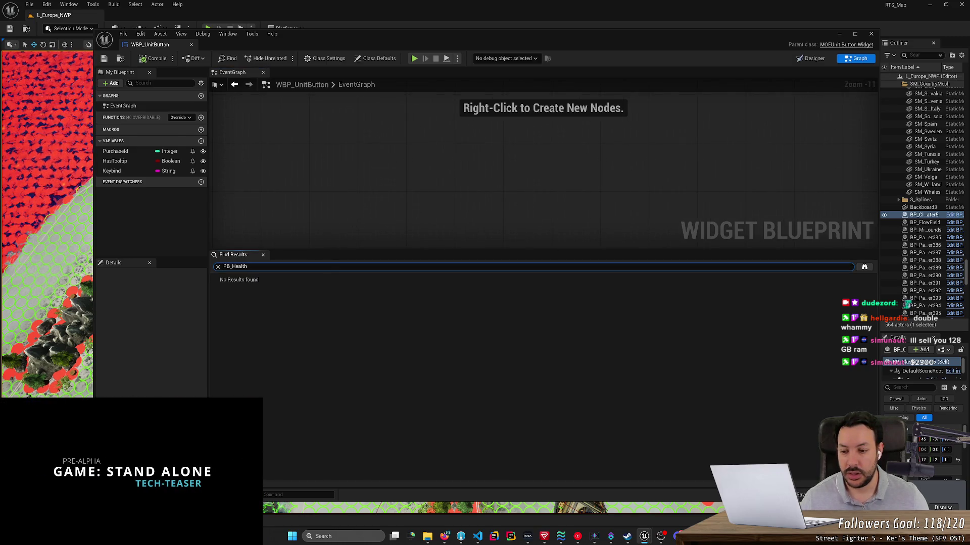
Search all Blueprints for PB_Health, find no results, then close the search and minimize the editor.
key(ctrl+shift+f)
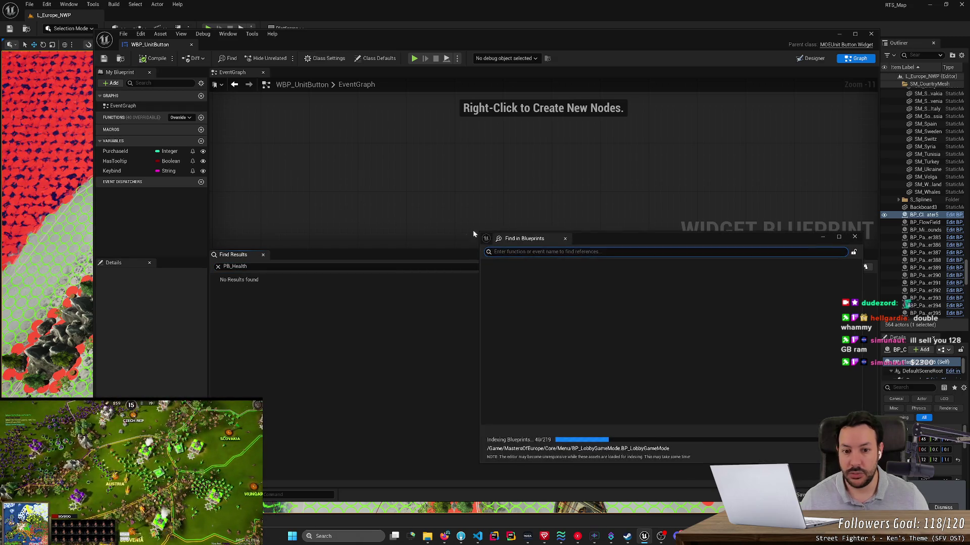
text(PB_Health)
key(Return)
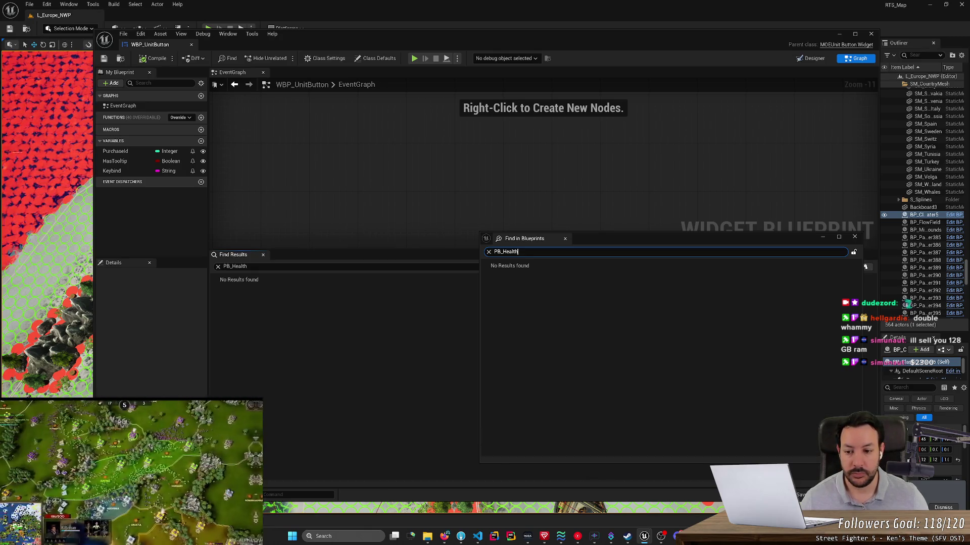
key(ctrl+a)
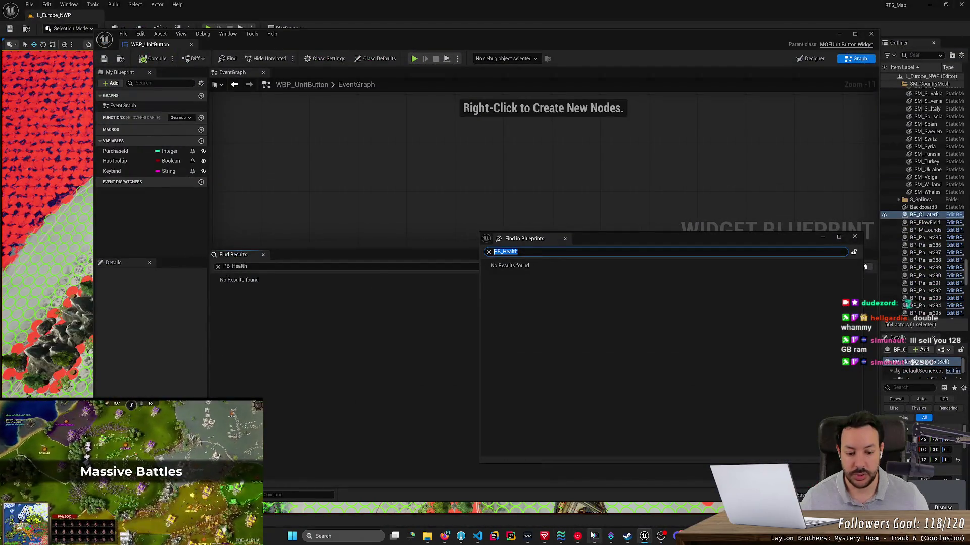
click(855, 237)
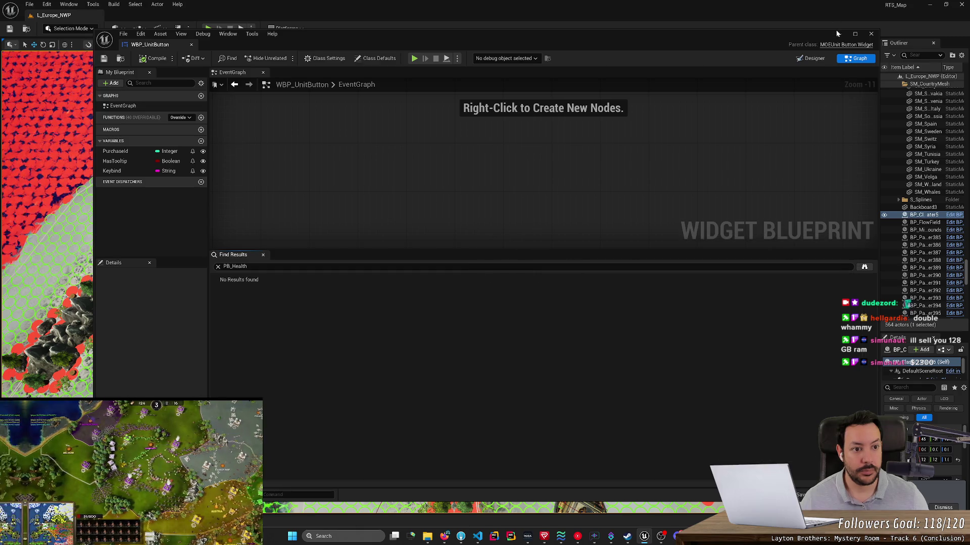
click(837, 33)
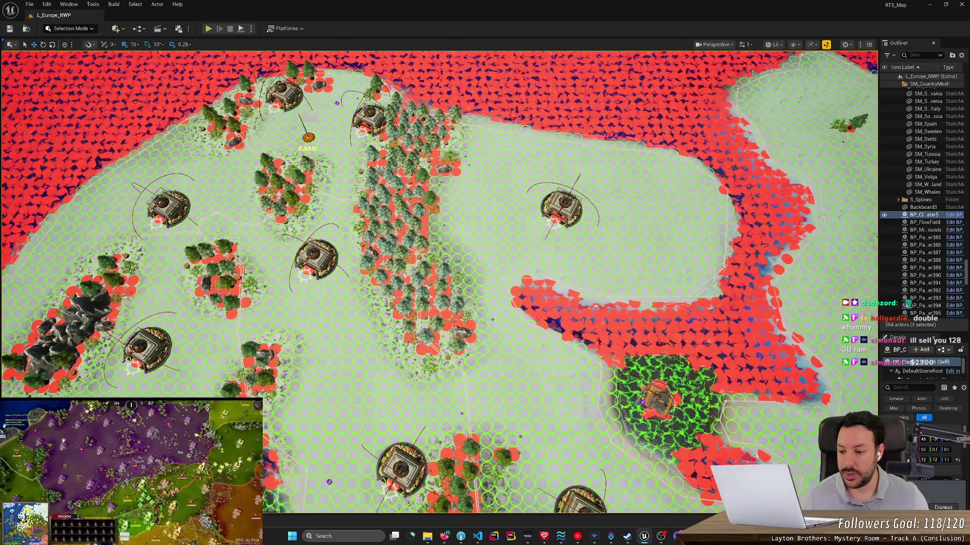
Pop out the full Output Log and select PB_Health in the WBP_UnitButton packaging error.
key(grave)
key(grave)
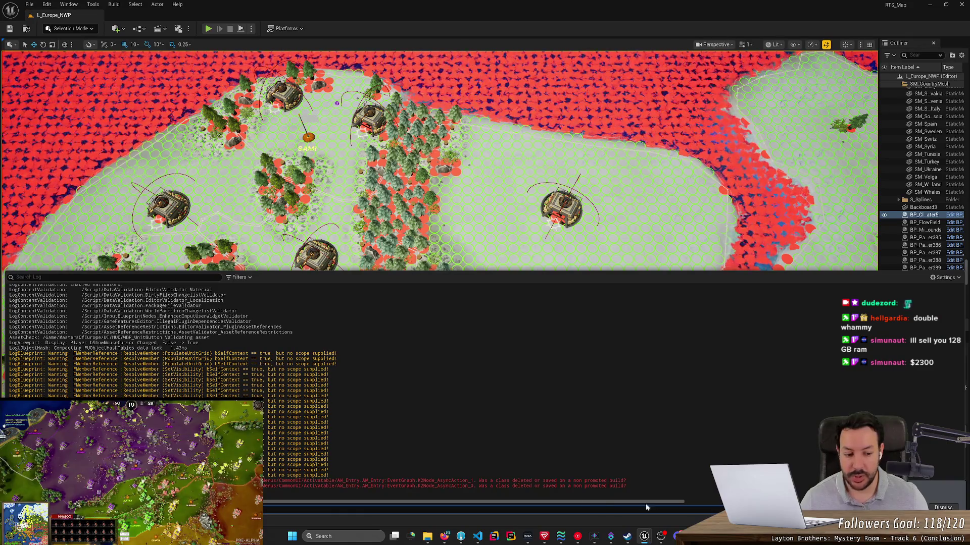
key(alt+Tab)
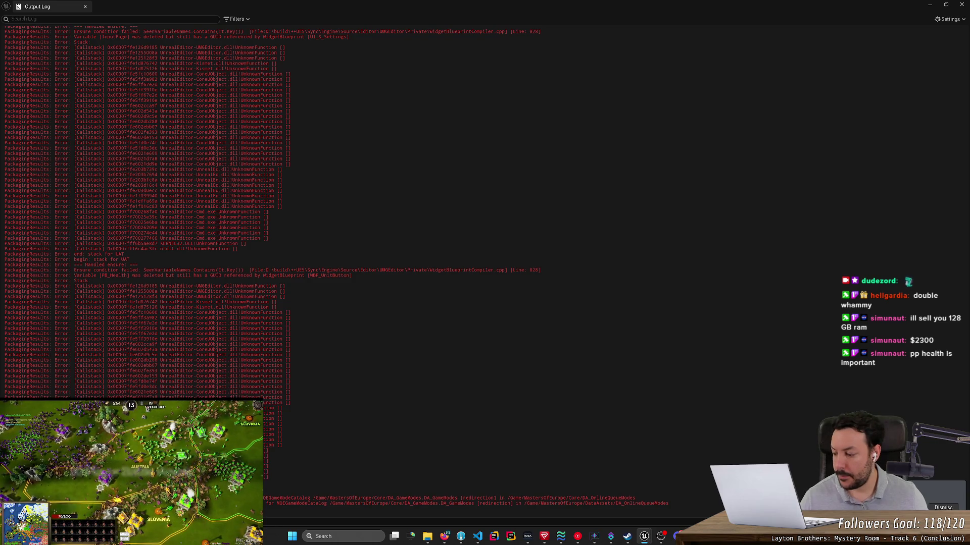
double_click(128, 275)
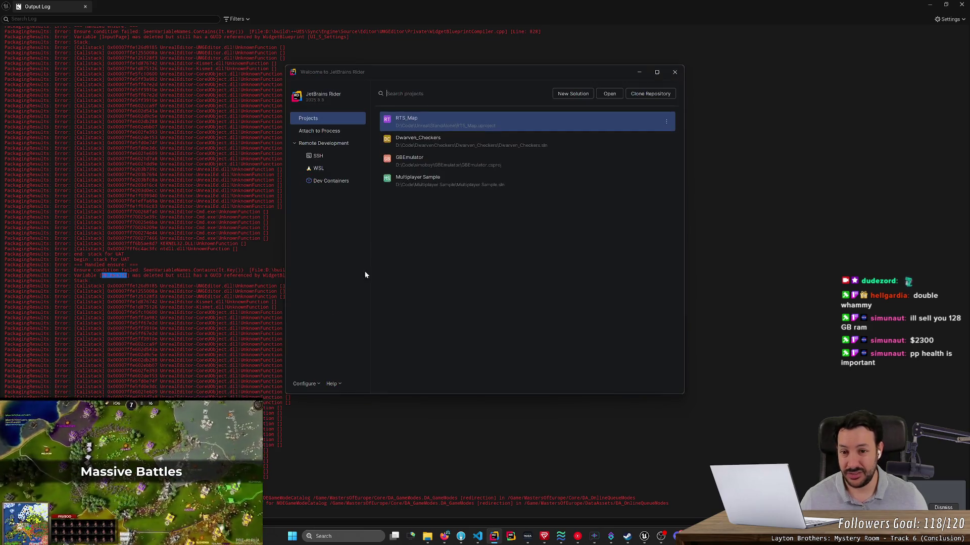
Open RTS_Map in Rider and search all files for PB_Health, finding matches in MOEUnitButtonWidget.h and .cpp.
click(463, 124)
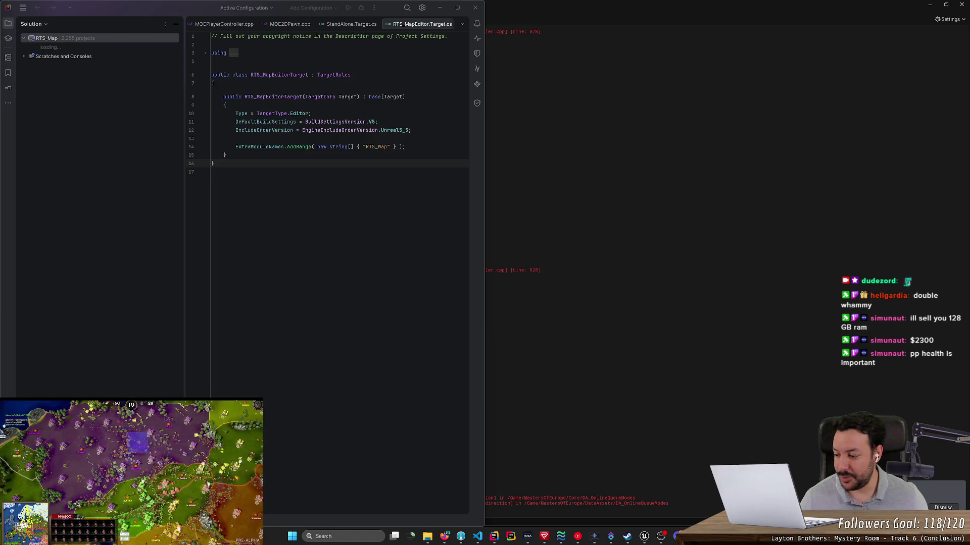
click(212, 172)
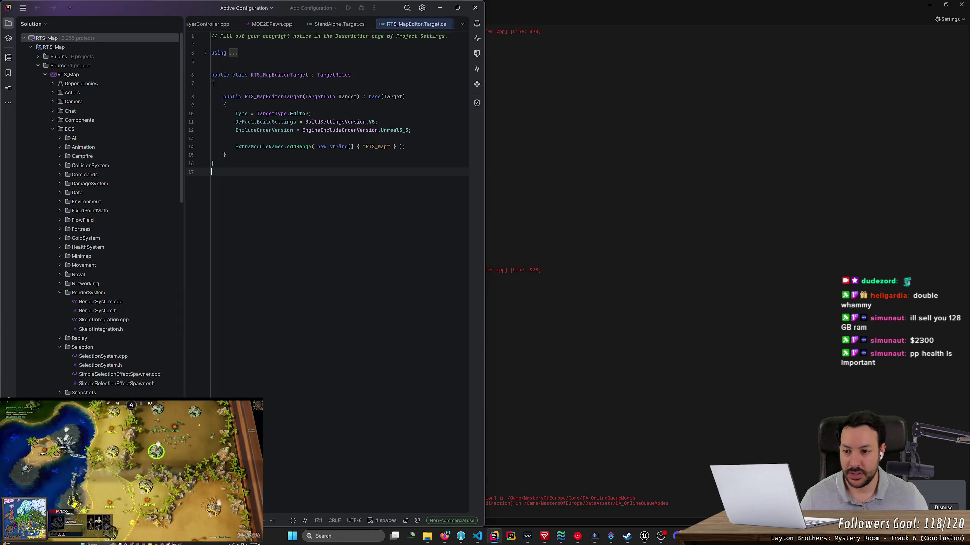
key(ctrl+shift+f)
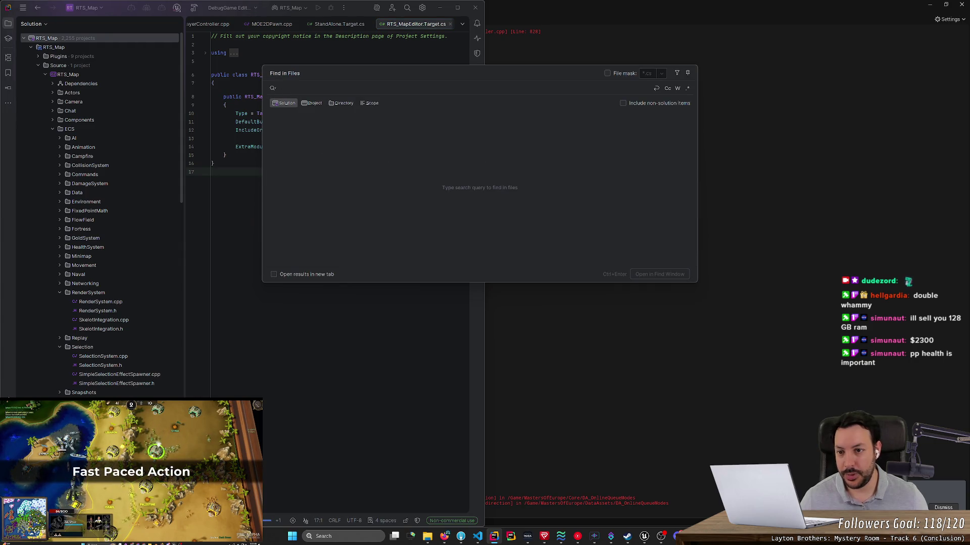
text(PB_Health)
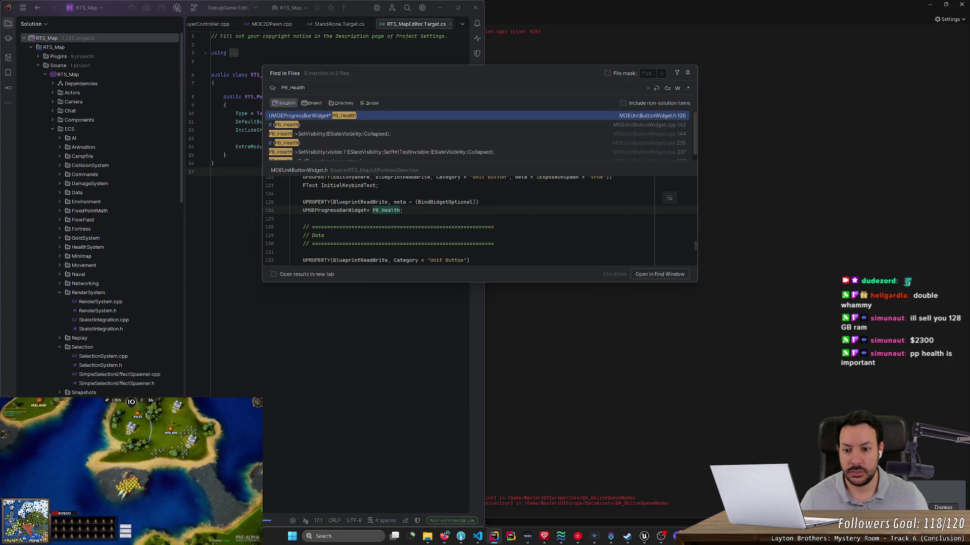
drag(384, 281, 388, 443)
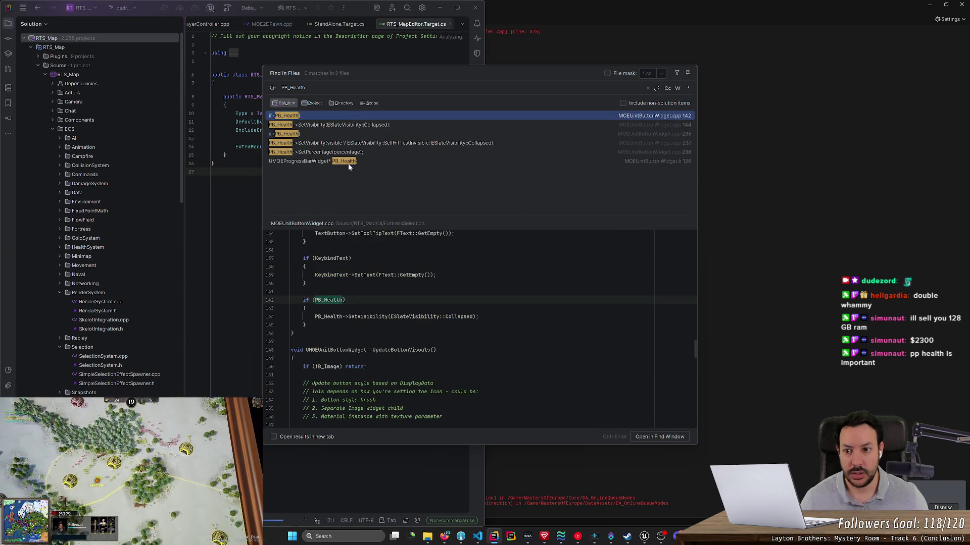
click(661, 537)
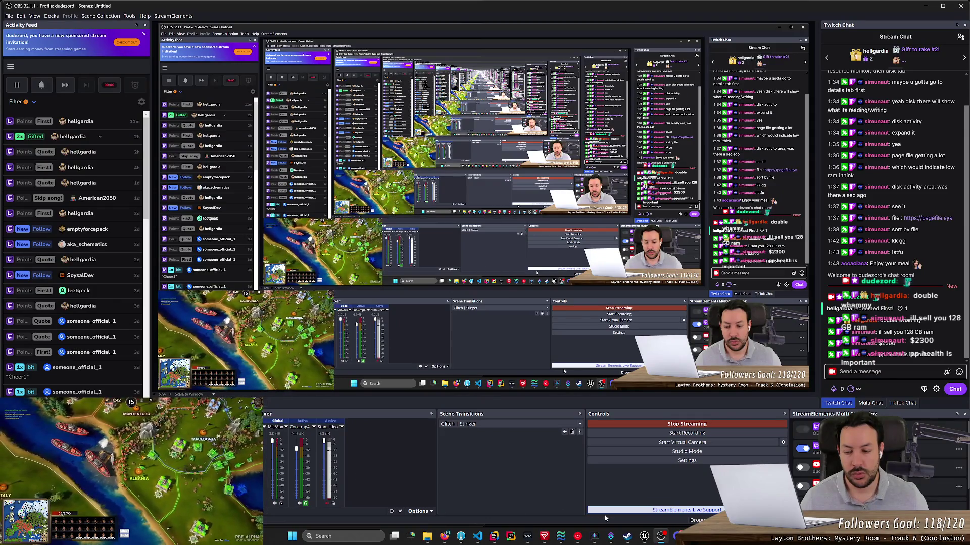
Minimize OBS and return to the WBP_UnitButton widget editor.
click(925, 5)
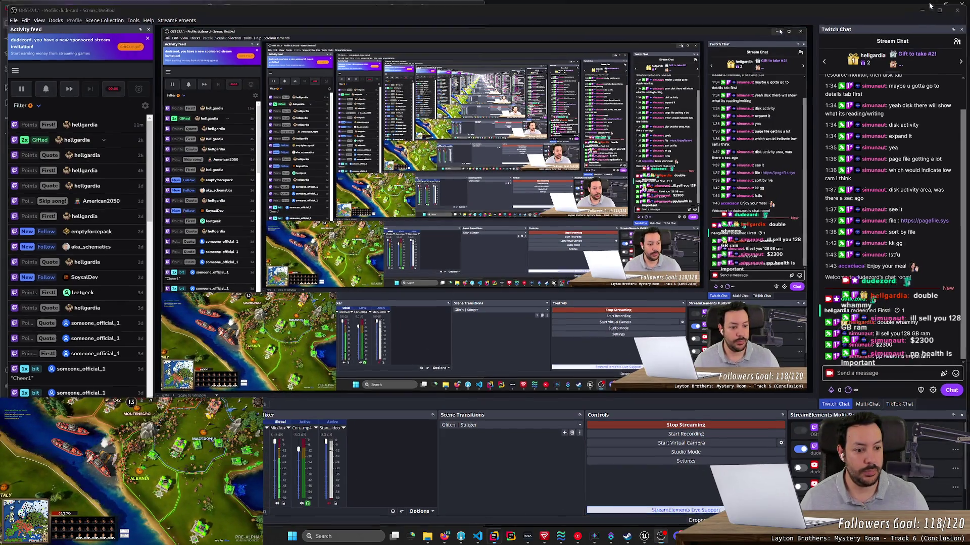
mouse_move(663, 540)
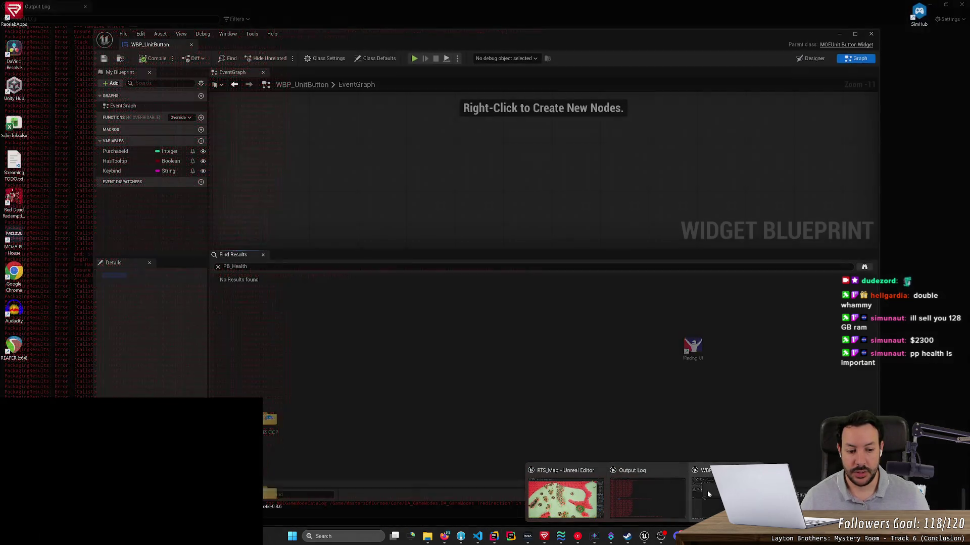
click(707, 490)
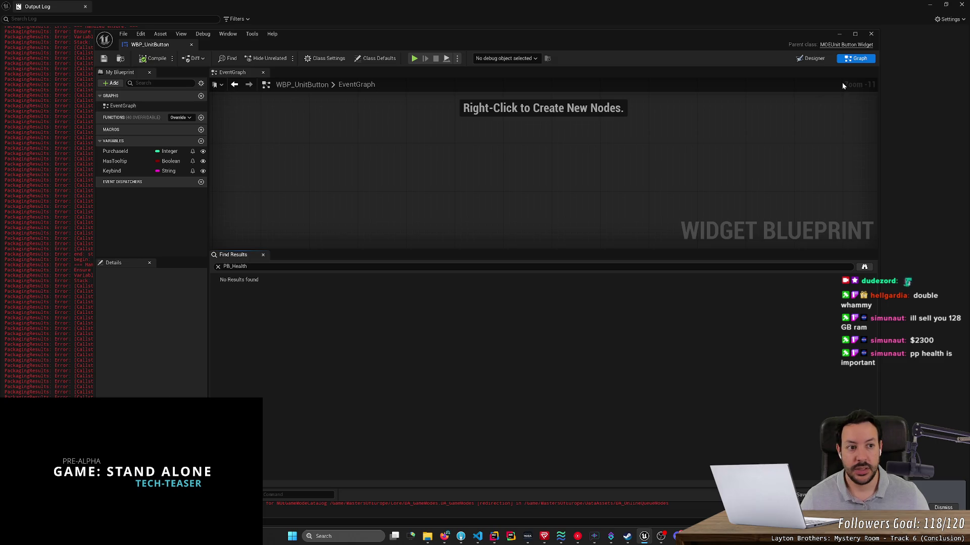
Inspect B_Image and KeybindText in the Designer, then open parent class MOEUnitButtonWidget.h in Rider.
click(813, 59)
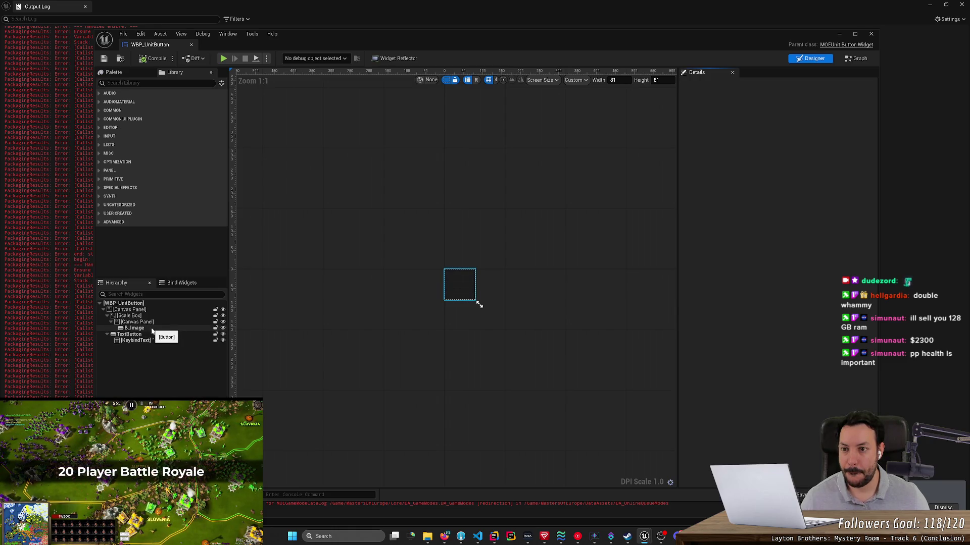
click(151, 340)
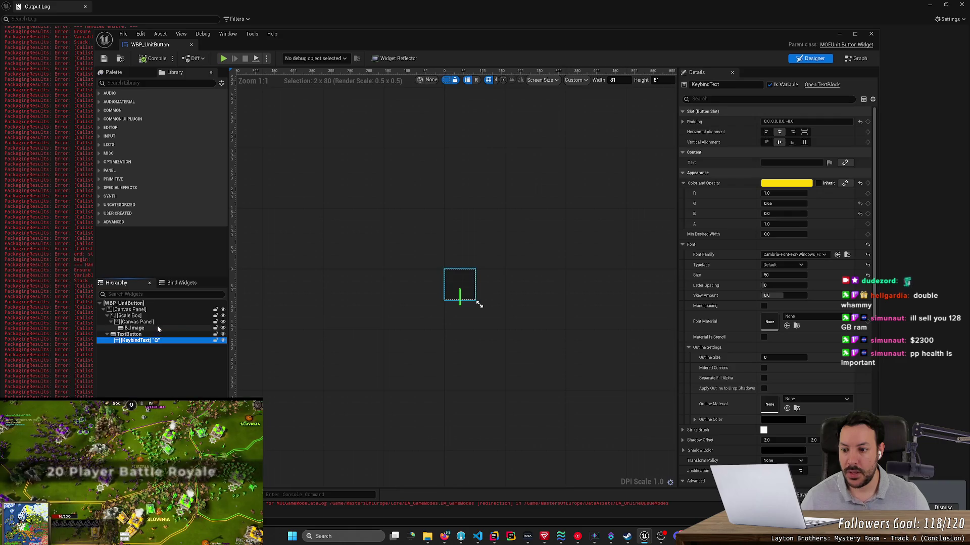
click(158, 328)
click(156, 341)
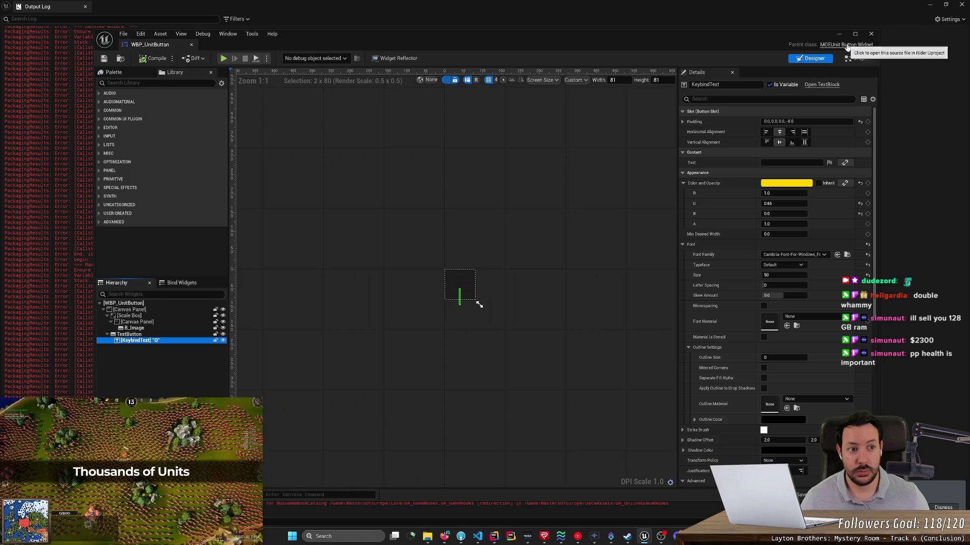
click(846, 46)
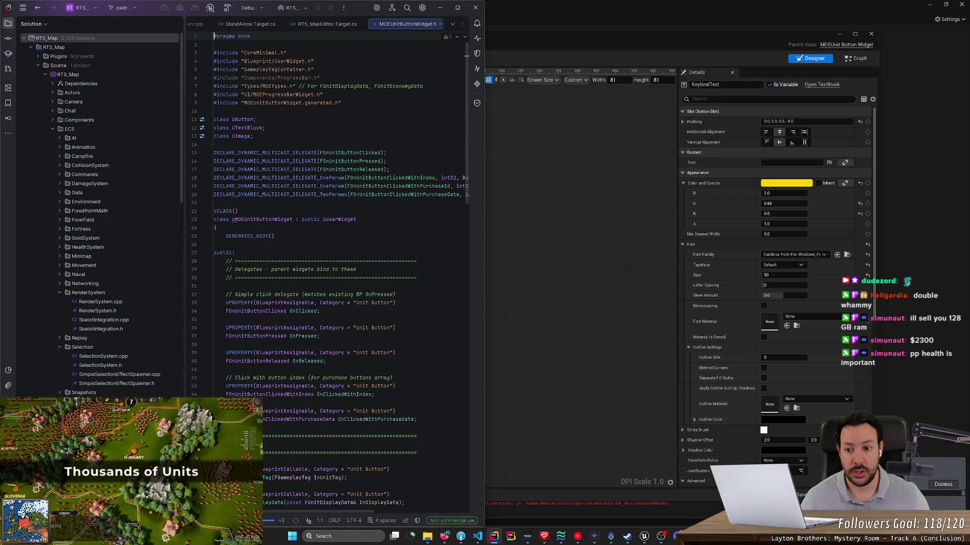
Find the PB_Health declaration in MOEUnitButtonWidget.h.
key(ctrl+f)
text(PB_Health)
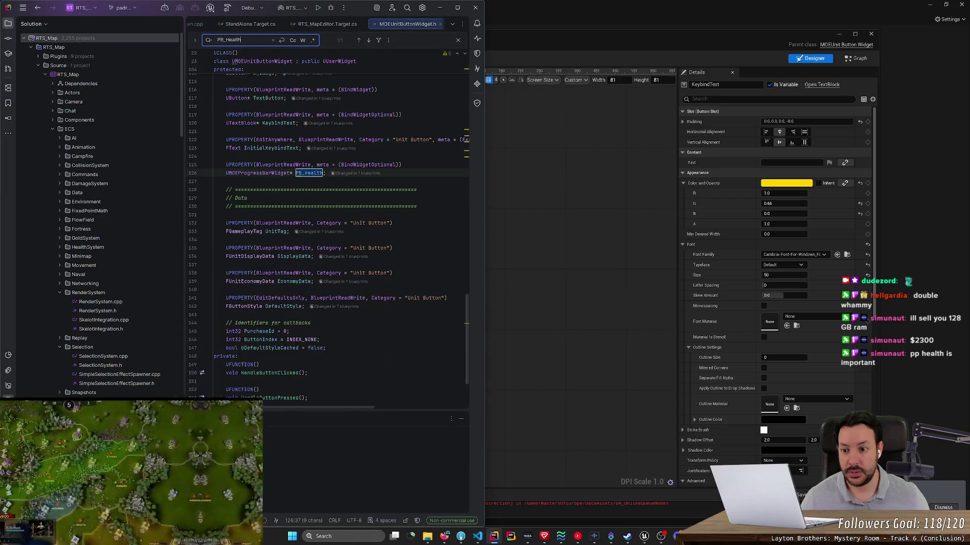
click(326, 173)
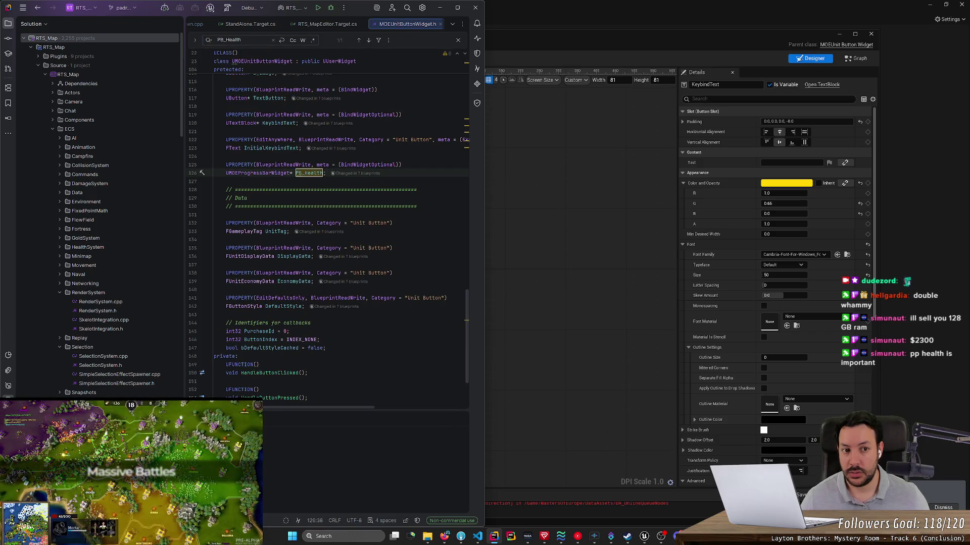
Switch between Unreal and Rider, then move through Fork to the web browser.
click(628, 220)
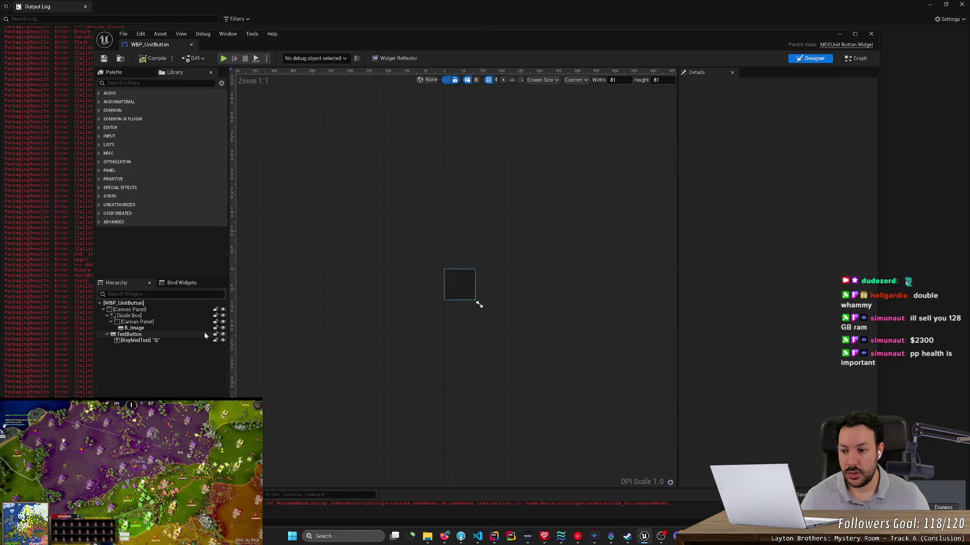
key(alt+Tab)
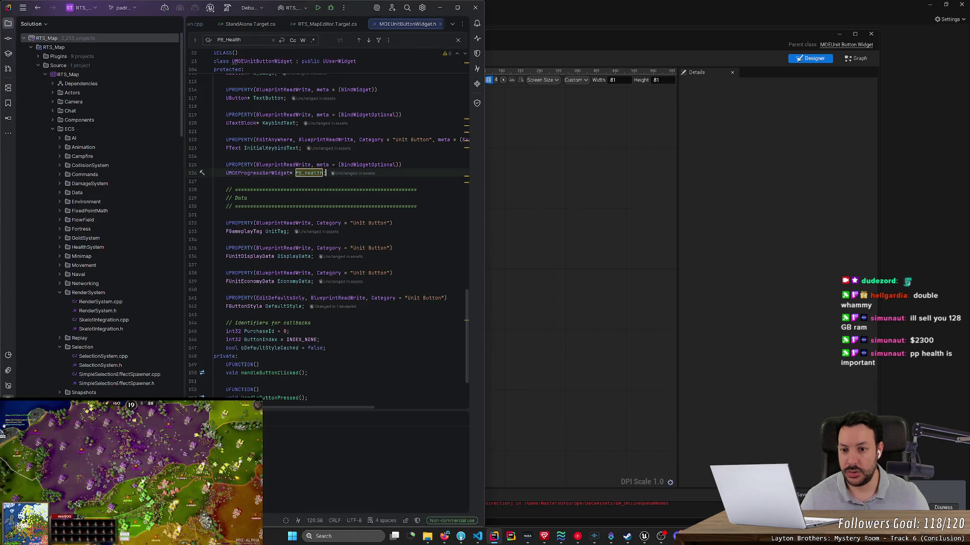
click(584, 226)
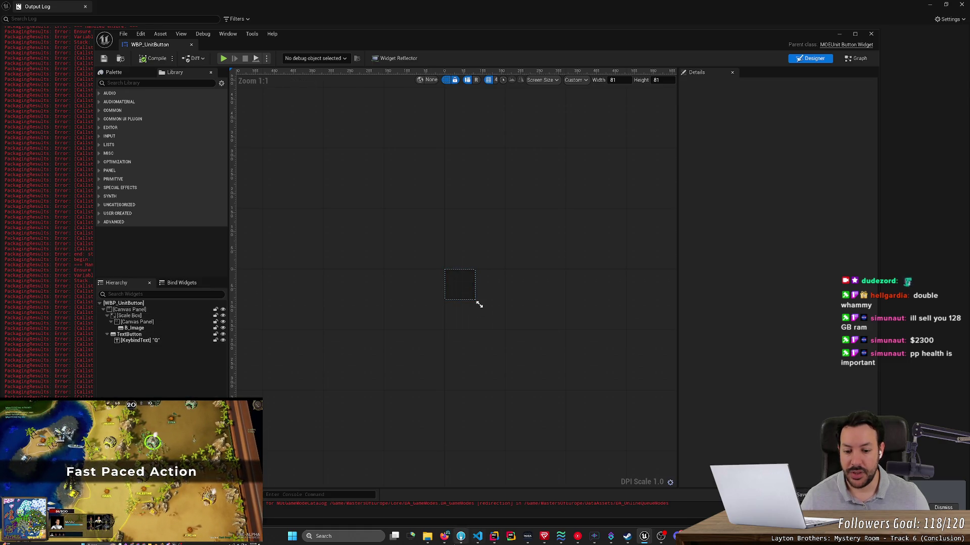
click(461, 536)
click(444, 536)
click(313, 8)
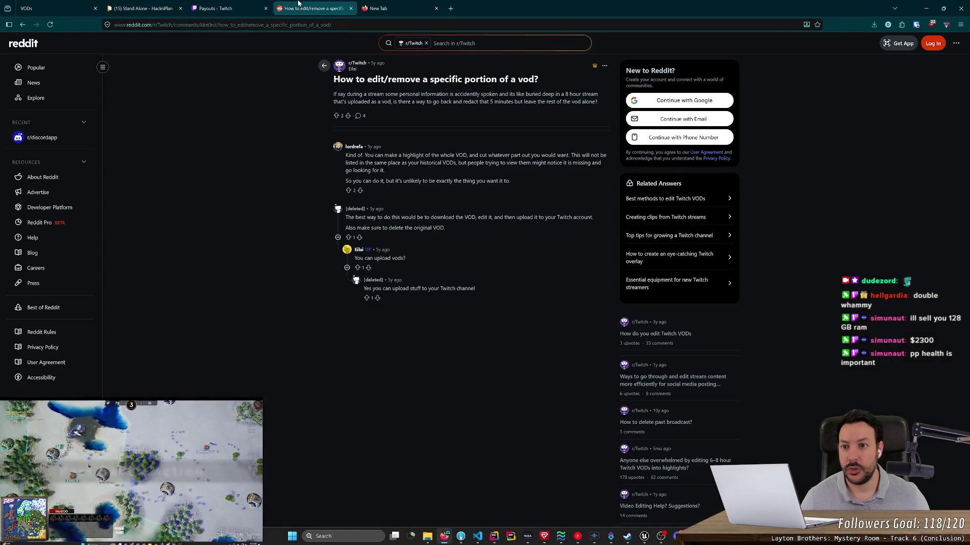
Go to the Stand Alone HacknPlan board and sign back in after the expired session.
click(172, 8)
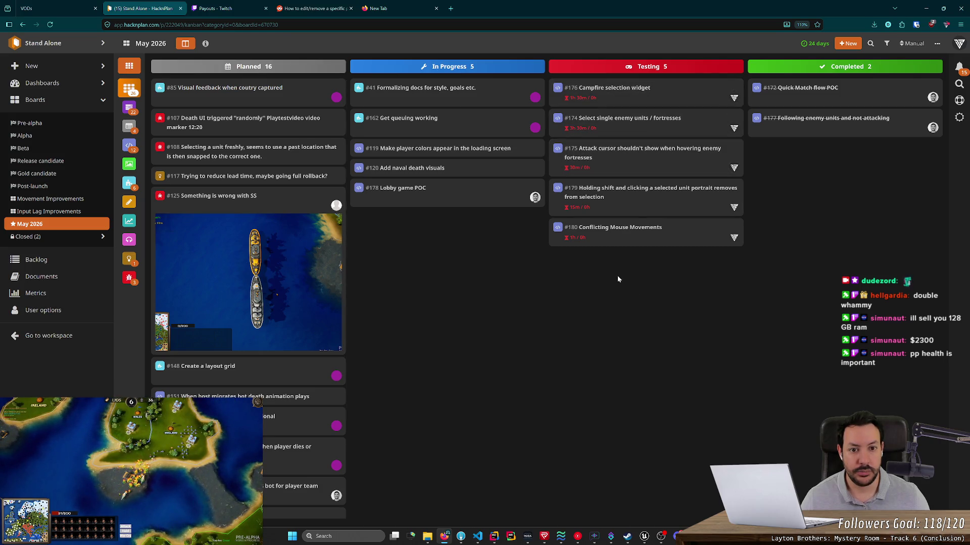
scroll(274, 353, down, 3)
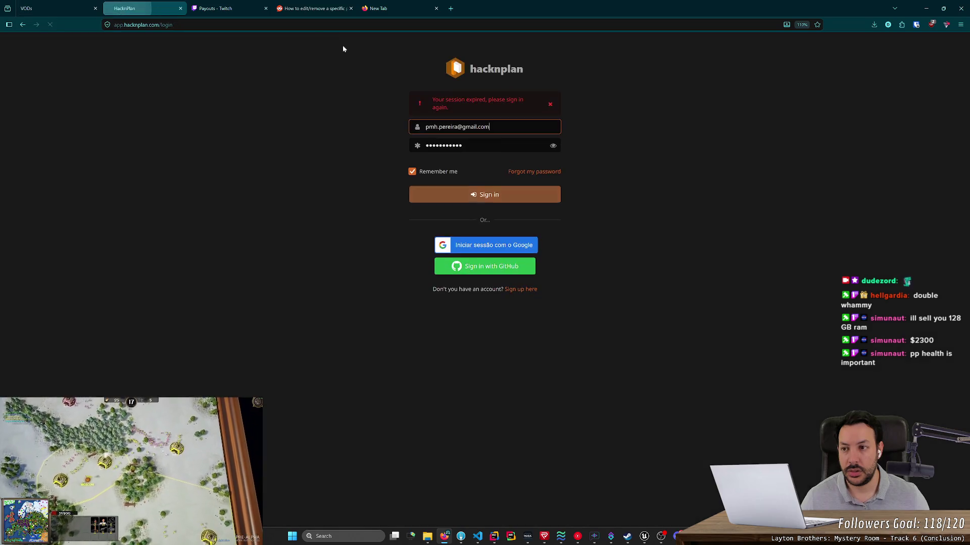
click(457, 195)
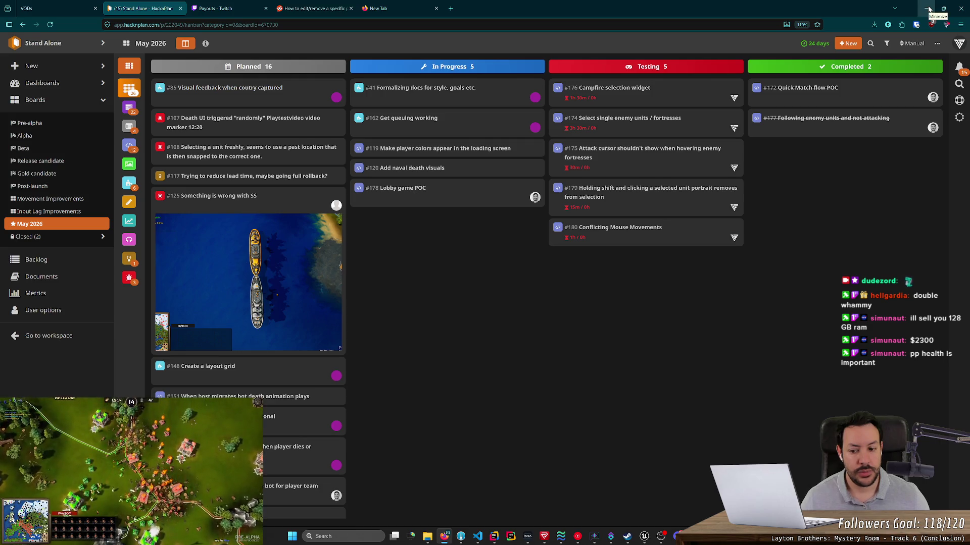
scroll(289, 365, down, 3)
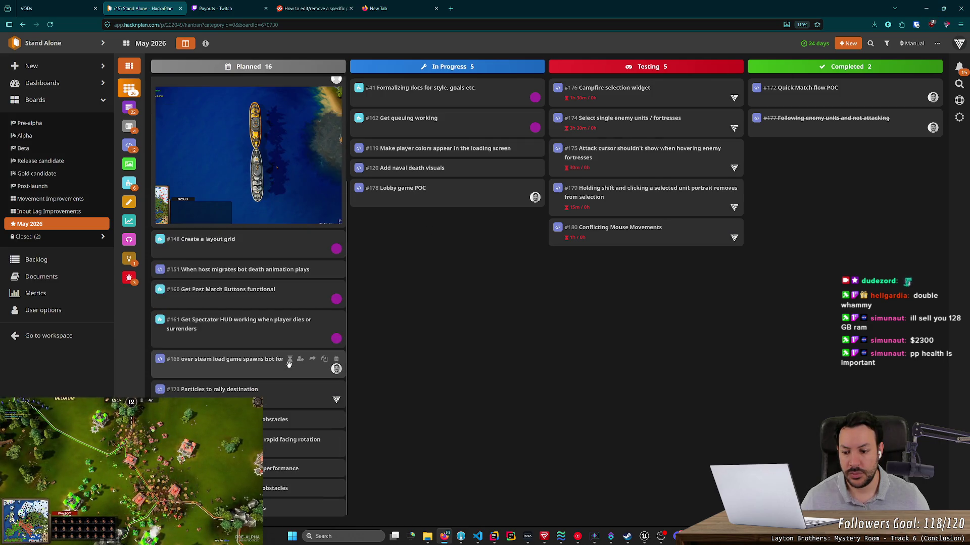
scroll(288, 365, up, 3)
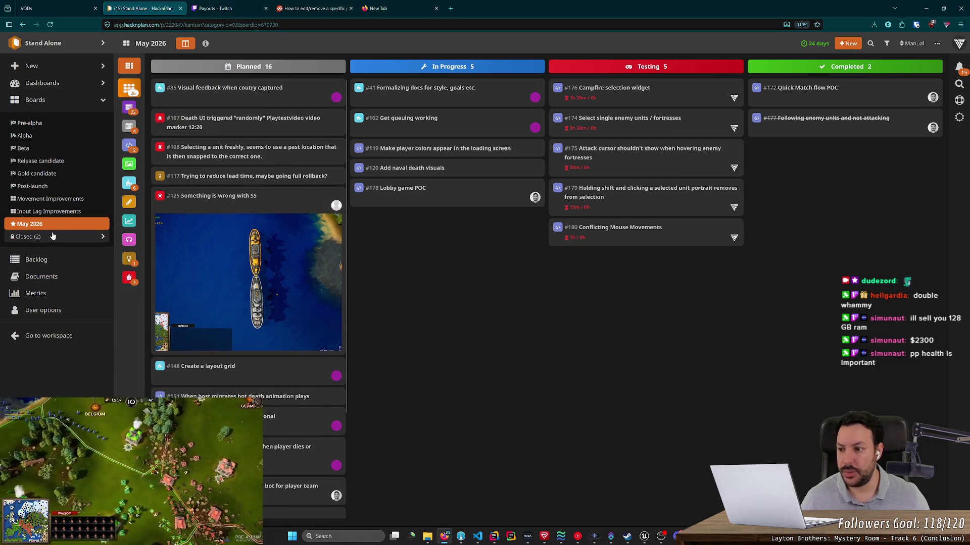
Open task #171 'Add health bar to multi select unit icon' from the closed Jan-April 2026 board.
click(71, 237)
click(61, 249)
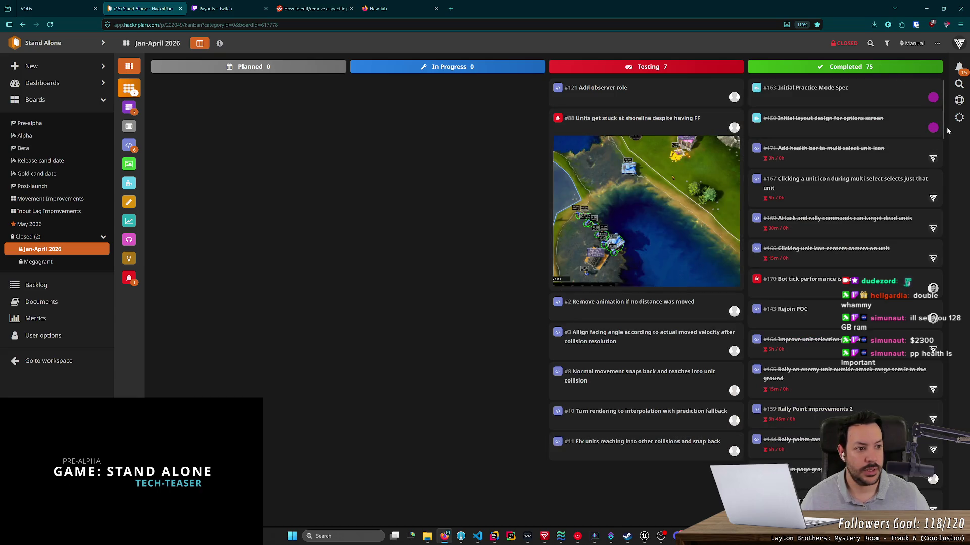
click(890, 159)
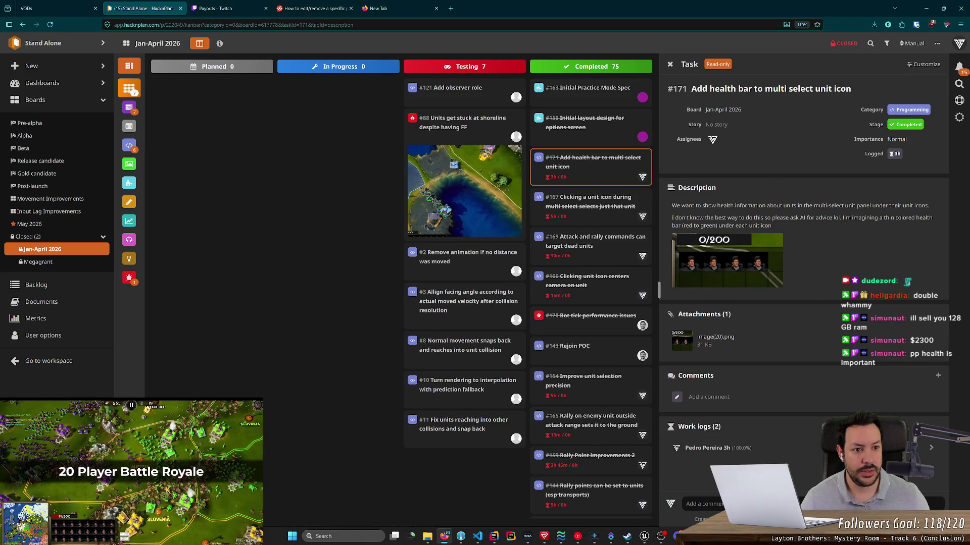
click(925, 9)
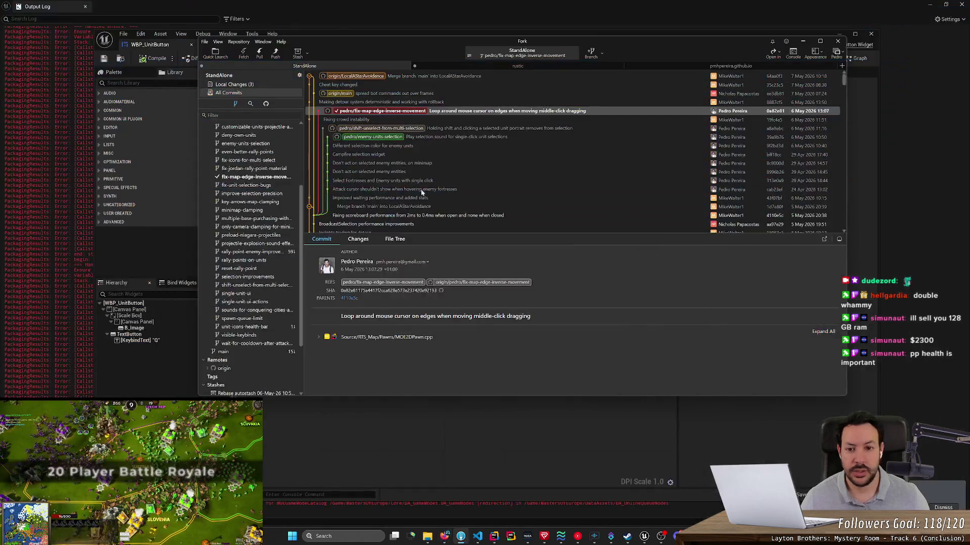
Bring the Unreal widget editor forward and minimize the floating Output Log.
click(192, 303)
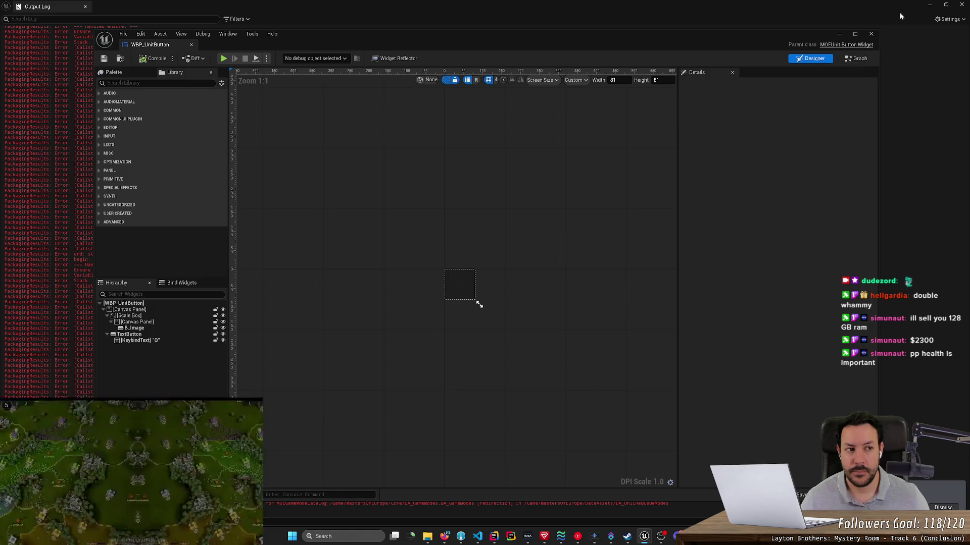
click(929, 5)
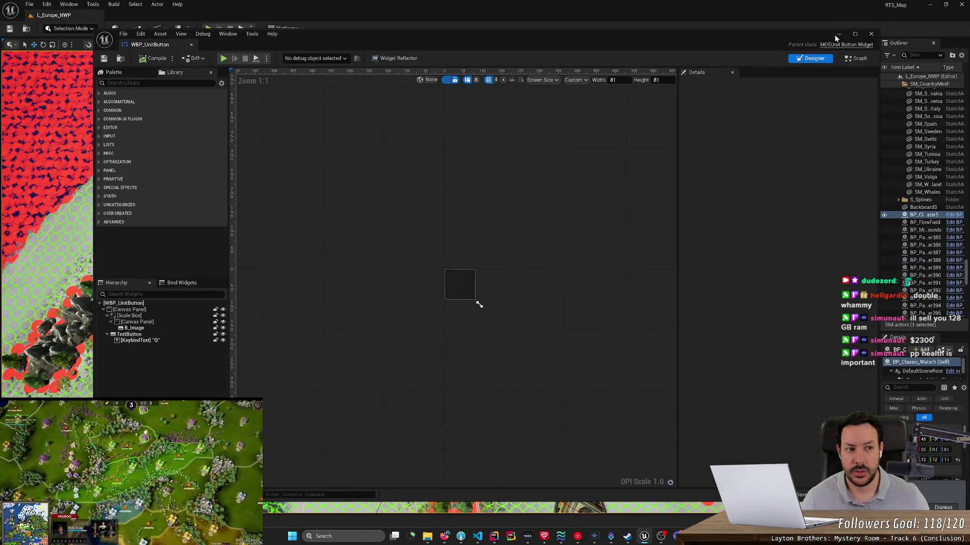
Close the widget editor and start Play in Editor despite the blueprint errors.
click(930, 5)
key(alt+p)
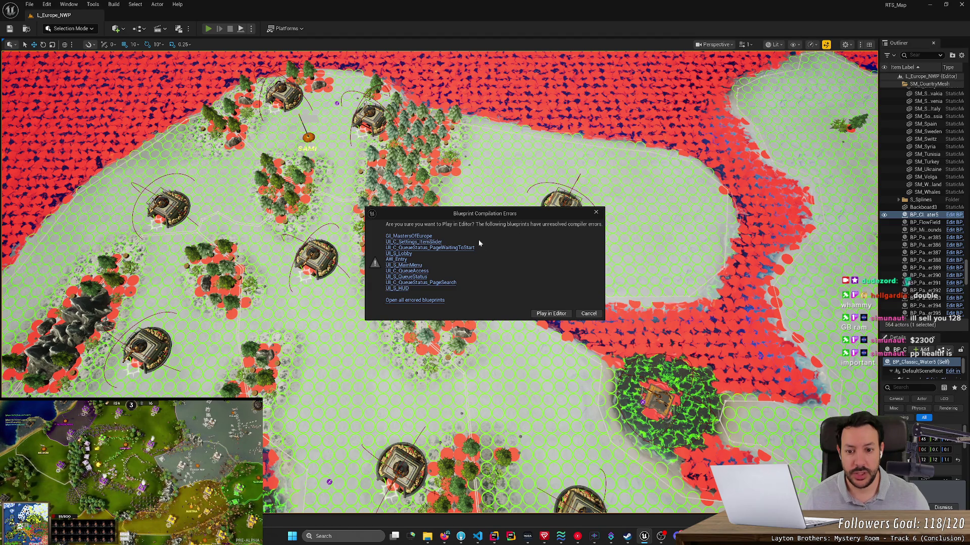
click(551, 315)
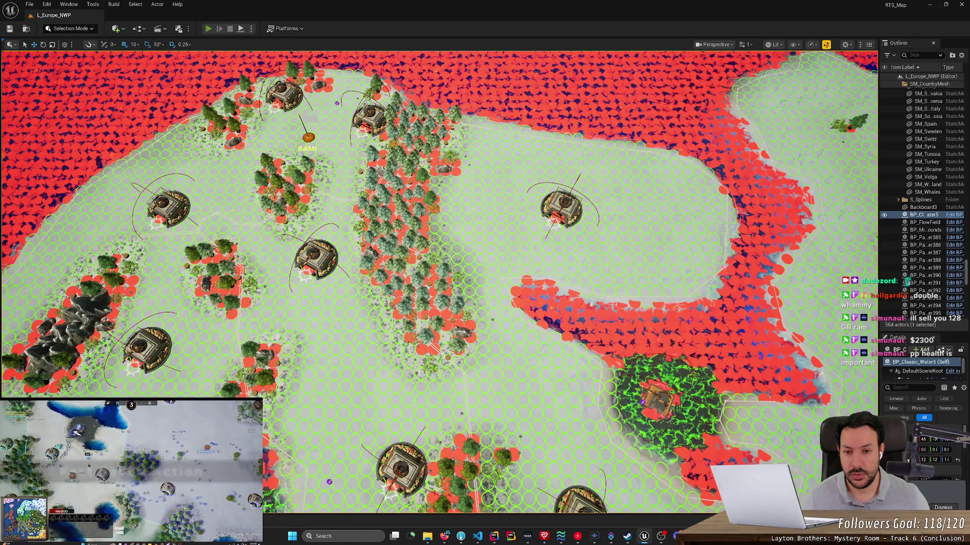
key(alt+p)
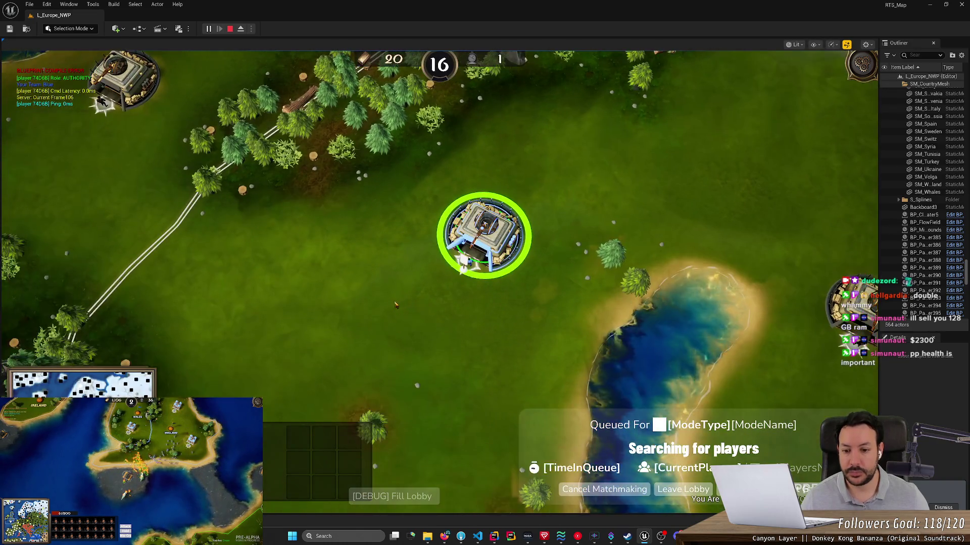
Send units from the base to the southwest grass, select one, and stop the session.
right_click(396, 302)
right_click(325, 309)
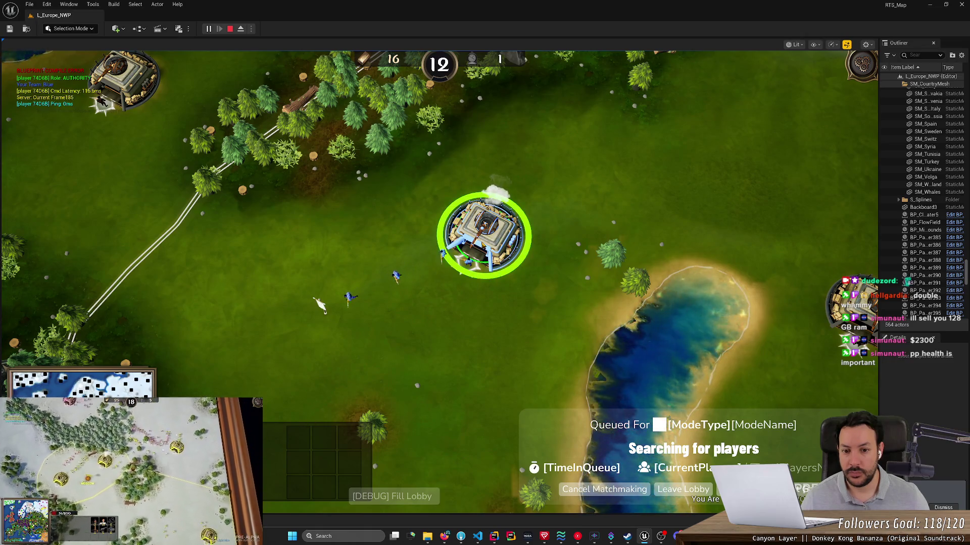
click(324, 311)
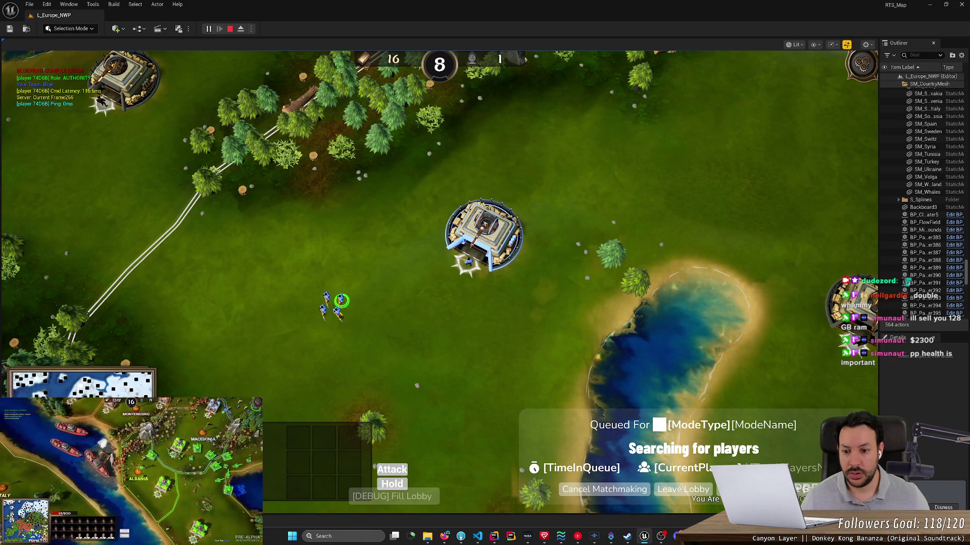
click(232, 30)
key(alt+Tab)
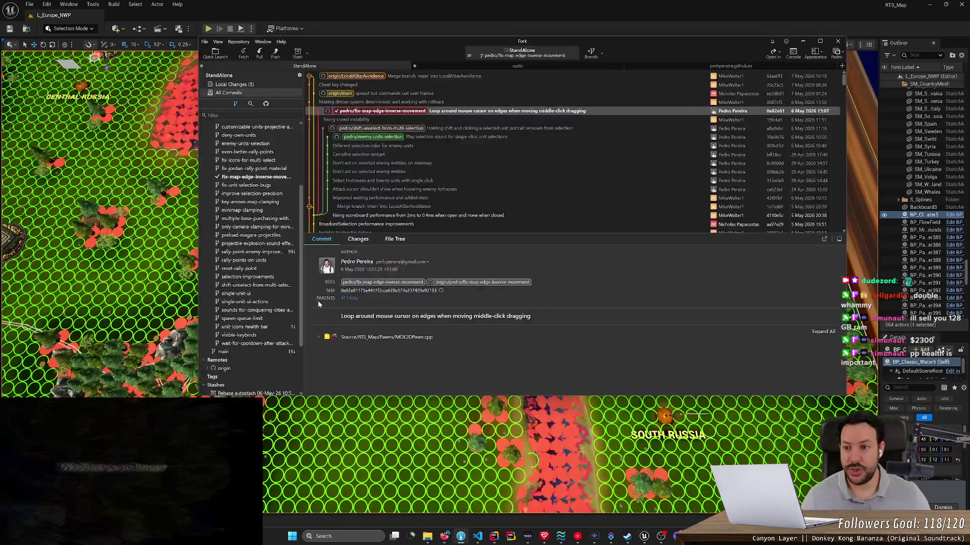
Discard the local changes to WBP_UnitButton.uasset.
click(262, 85)
click(358, 140)
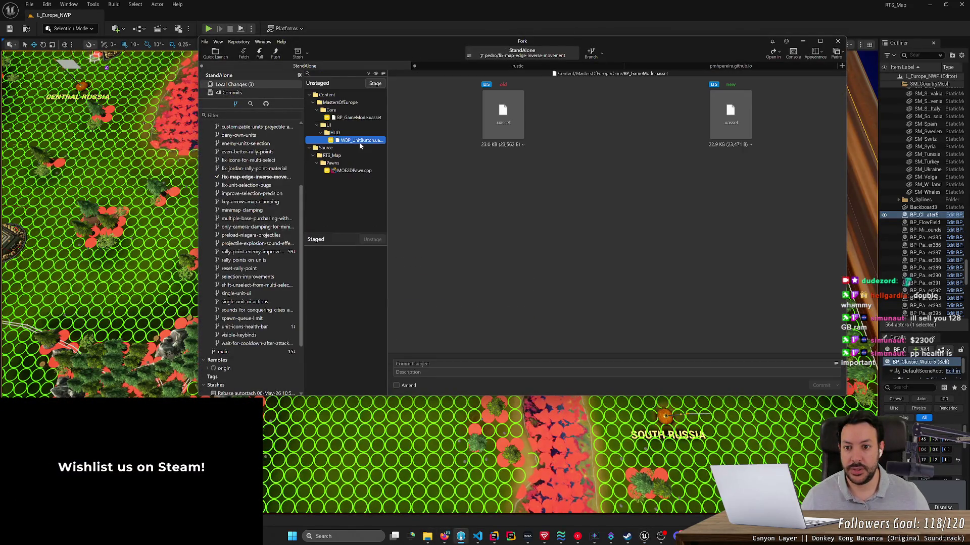
key(Delete)
key(Return)
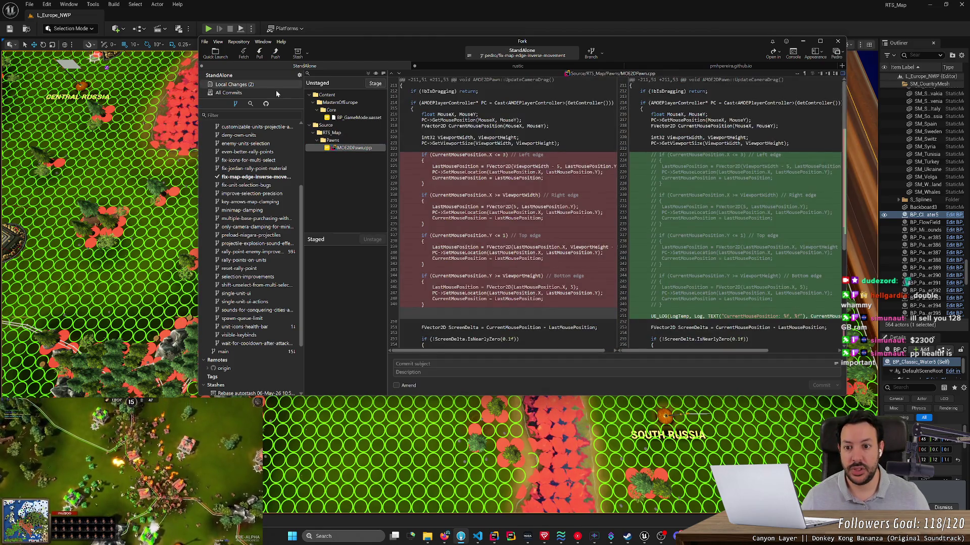
Review the MOE2DPawn.cpp diff of the edge-looping mouse cursor commit.
click(276, 93)
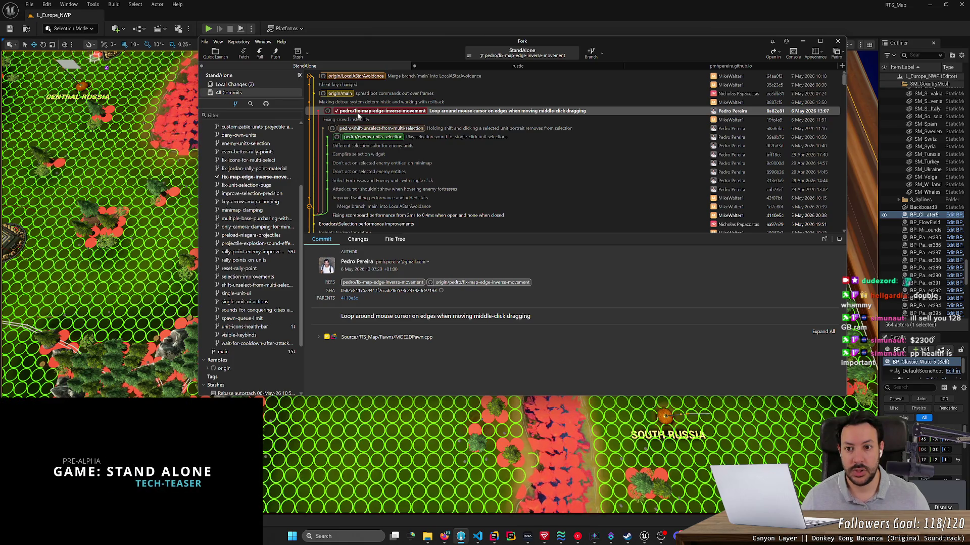
click(361, 94)
click(373, 112)
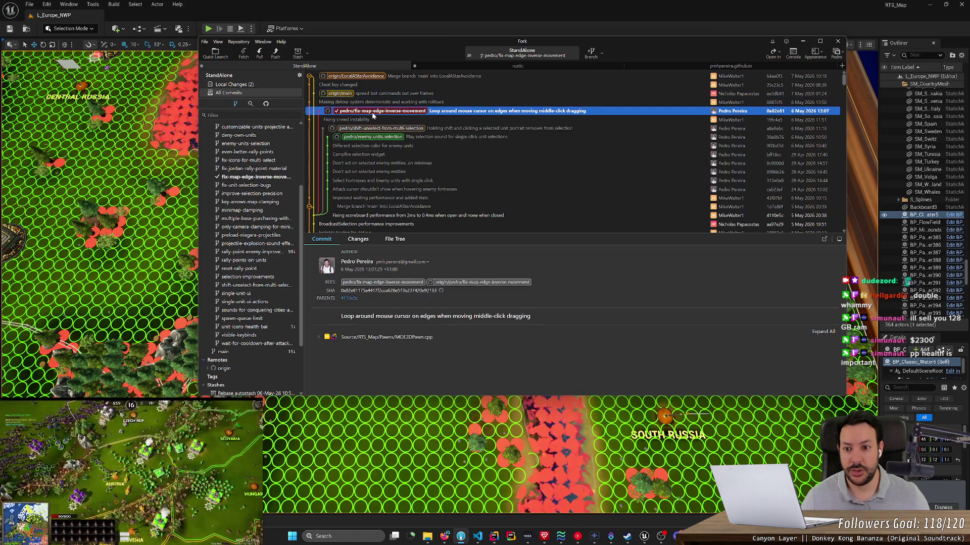
click(408, 335)
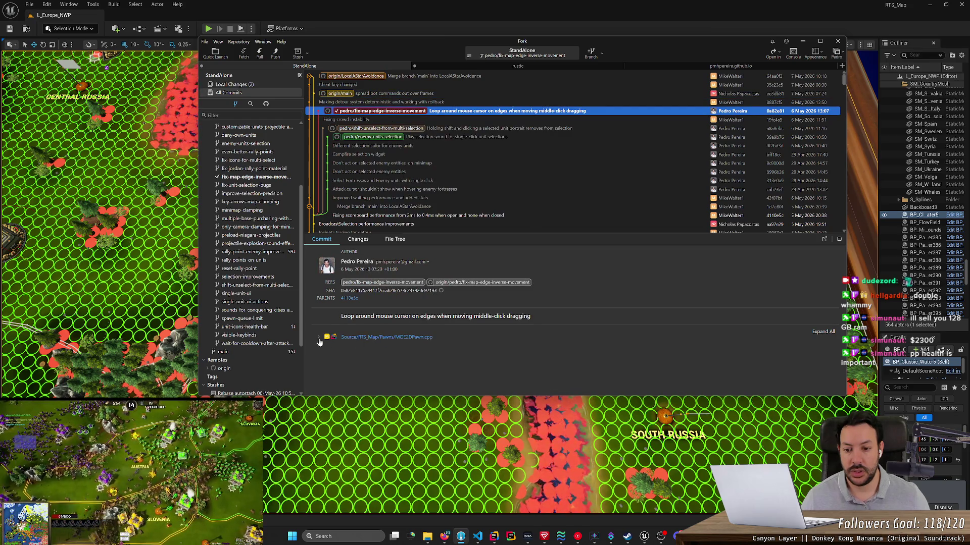
scroll(408, 334, down, 3)
scroll(408, 335, down, 5)
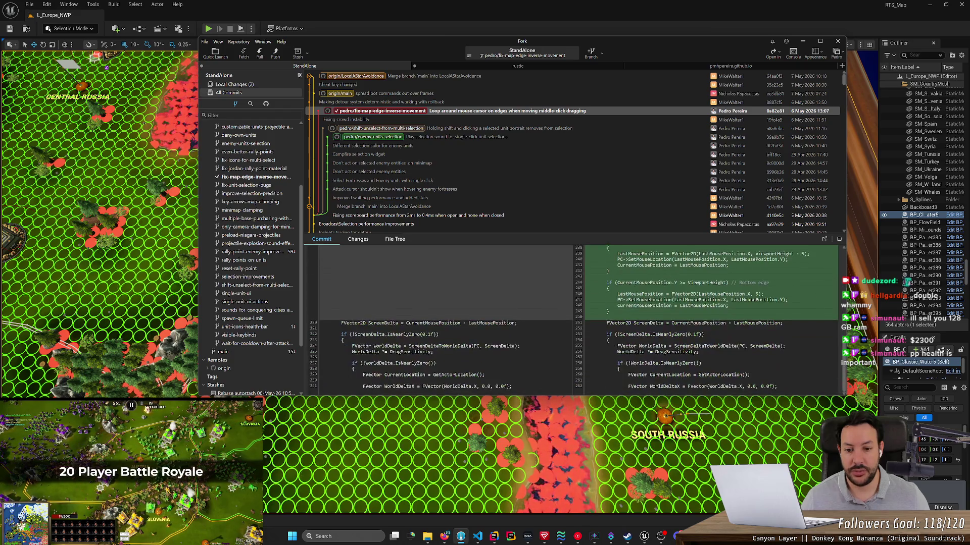
Select the fix-map-edge-inverse-movement branch, opening its Rename Local Branch dialog.
click(410, 113)
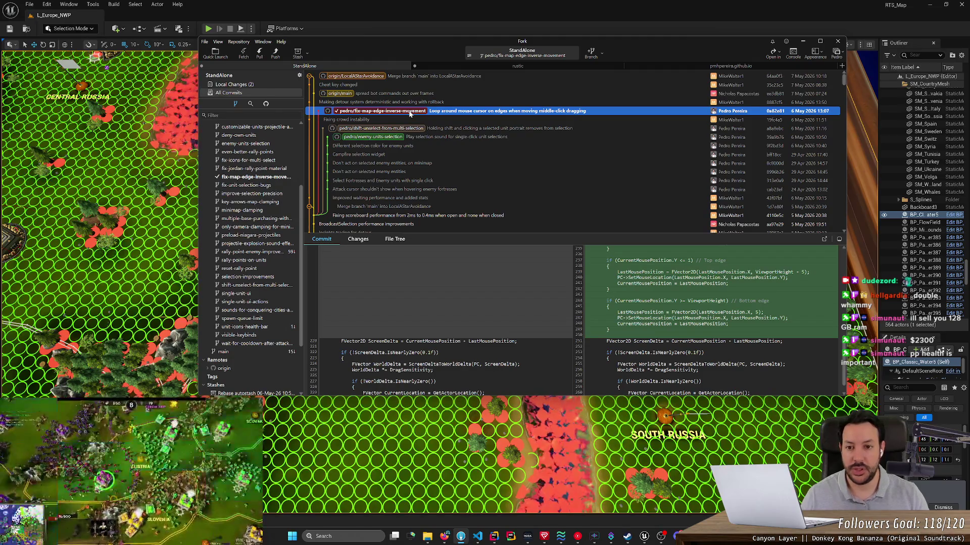
scroll(251, 174, up, 5)
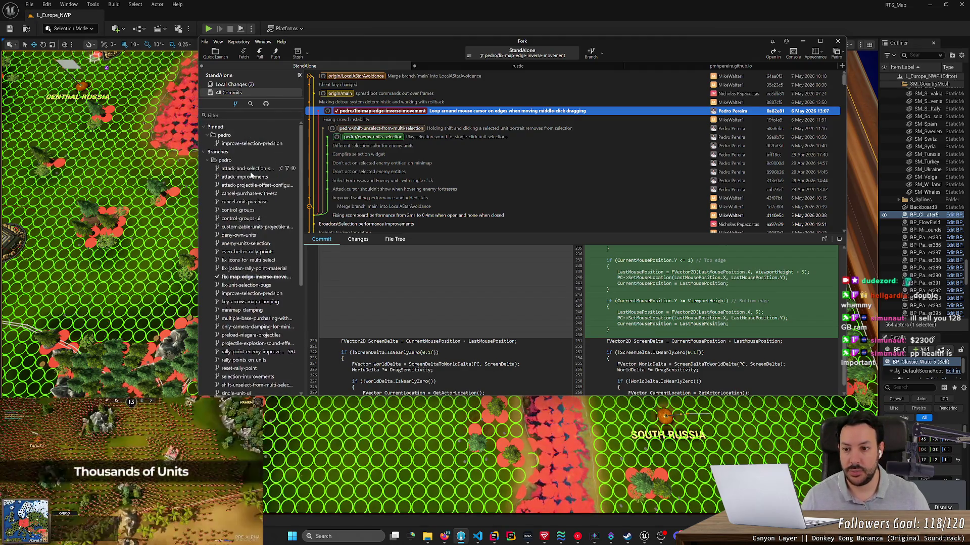
click(240, 276)
Try deleting the fix-map-edge-inverse-movement branch locally and on the remote, then dismiss the error.
key(F2)
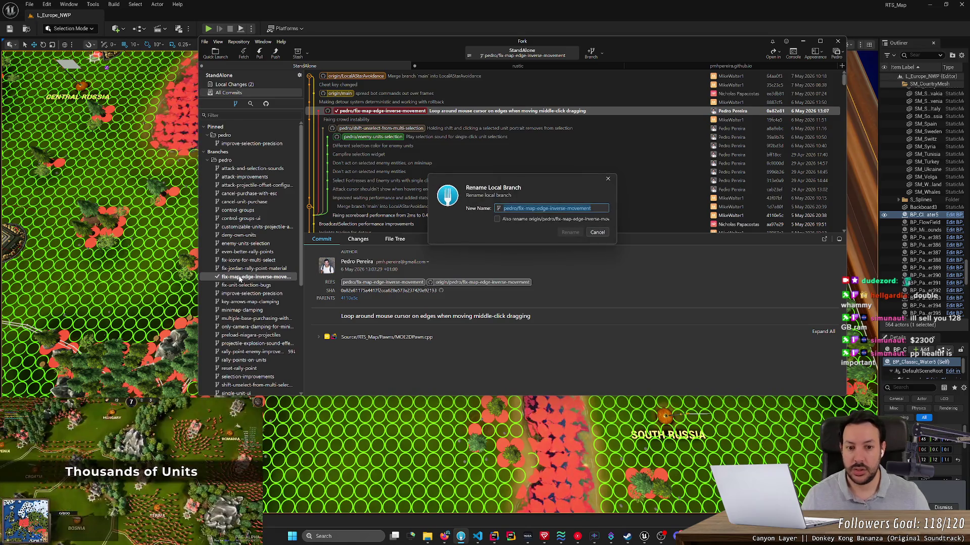
click(597, 233)
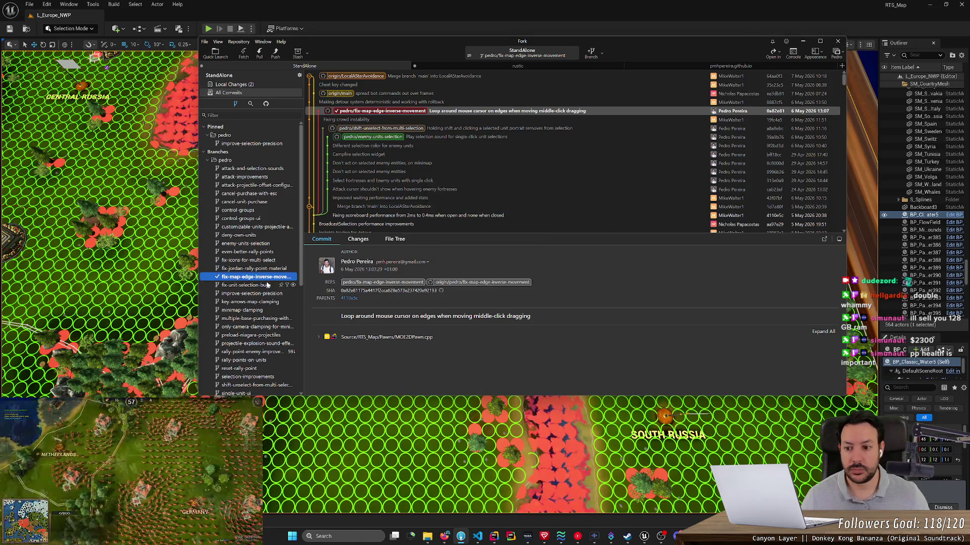
click(248, 279)
key(Delete)
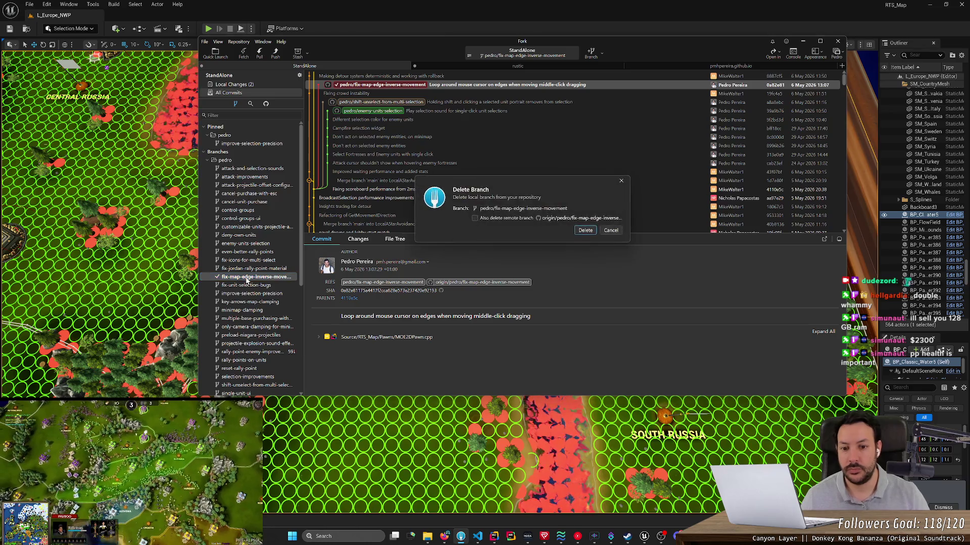
click(476, 217)
click(586, 230)
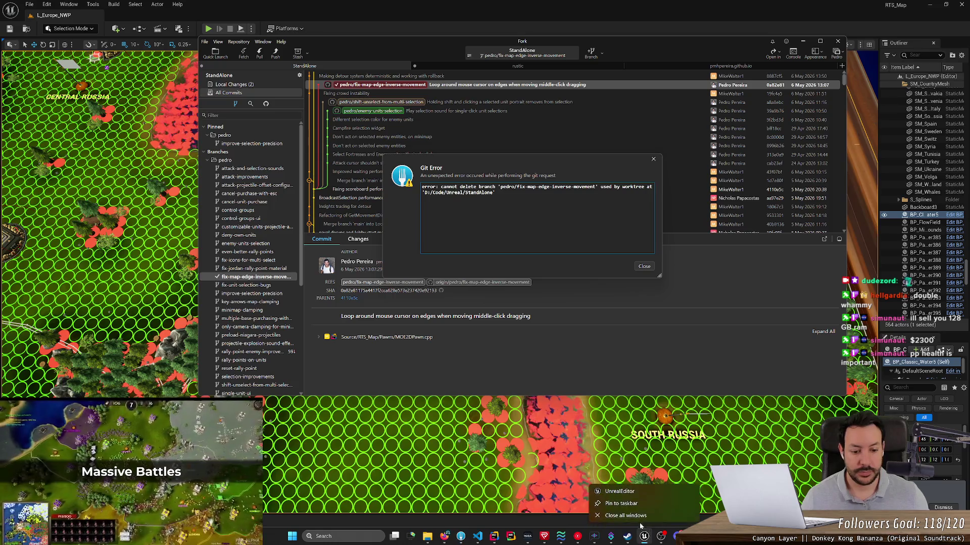
click(644, 537)
click(641, 267)
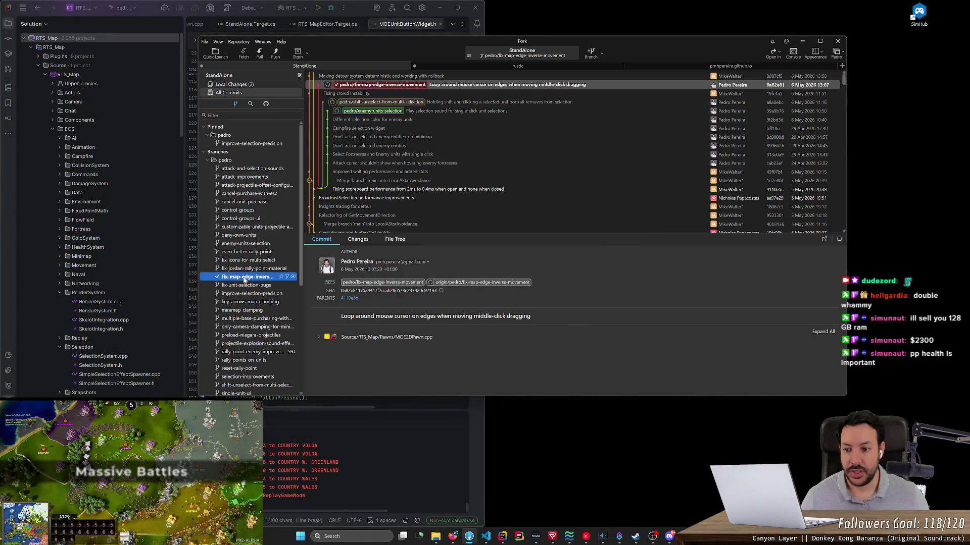
Check out origin/main, fast-forwarding main with local changes stashed and reapplied.
right_click(244, 278)
key(Escape)
click(235, 278)
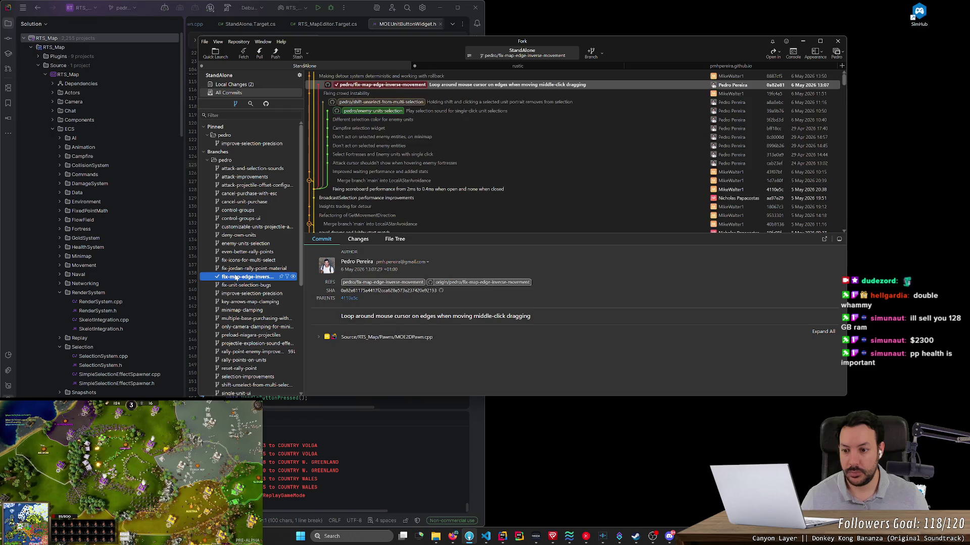
scroll(428, 146, up, 1)
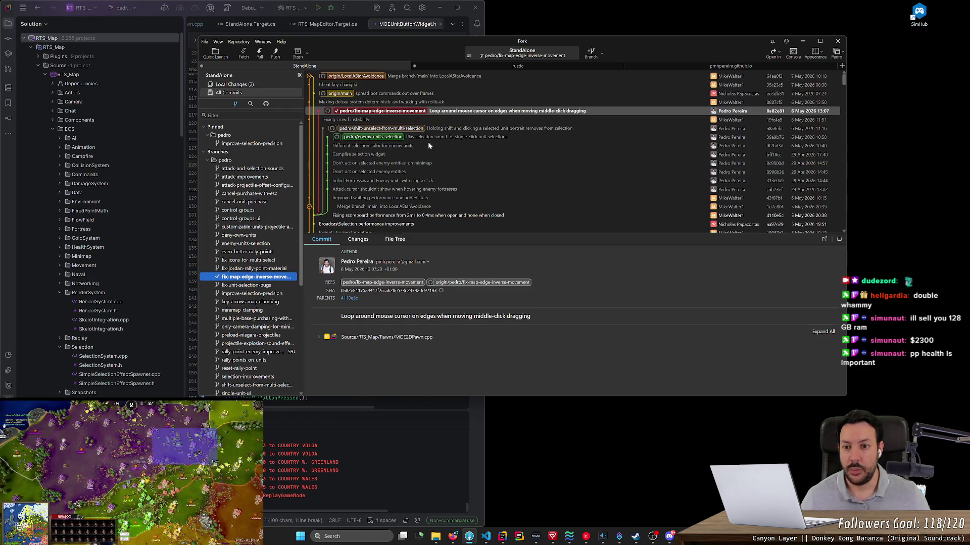
double_click(364, 95)
click(541, 243)
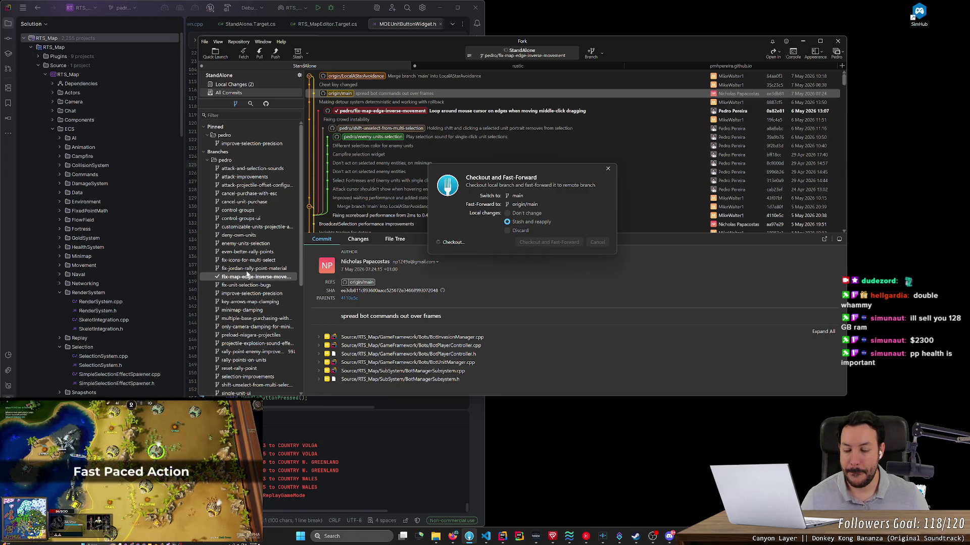
scroll(505, 217, up, 3)
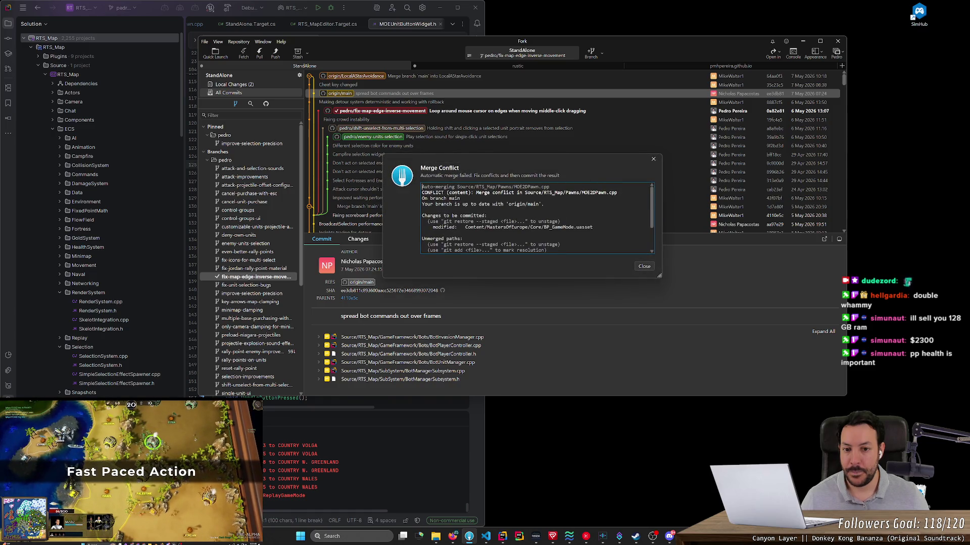
Resolve the MOE2DPawn.cpp merge conflict by keeping main's version.
click(645, 266)
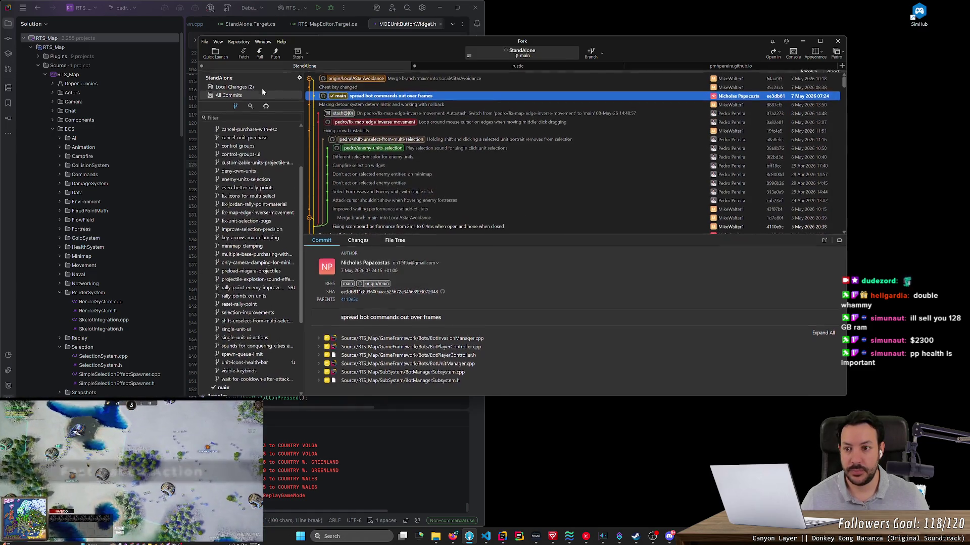
click(261, 96)
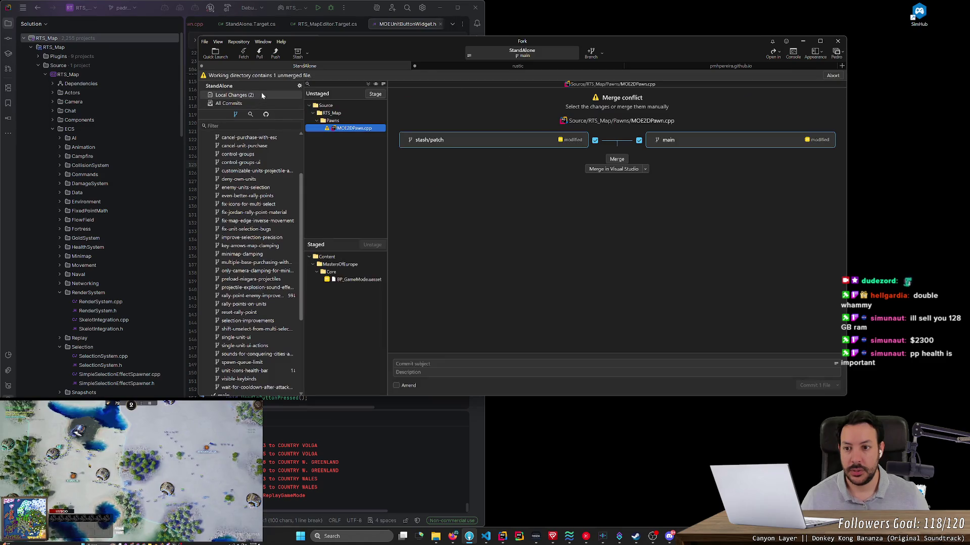
click(595, 141)
click(617, 159)
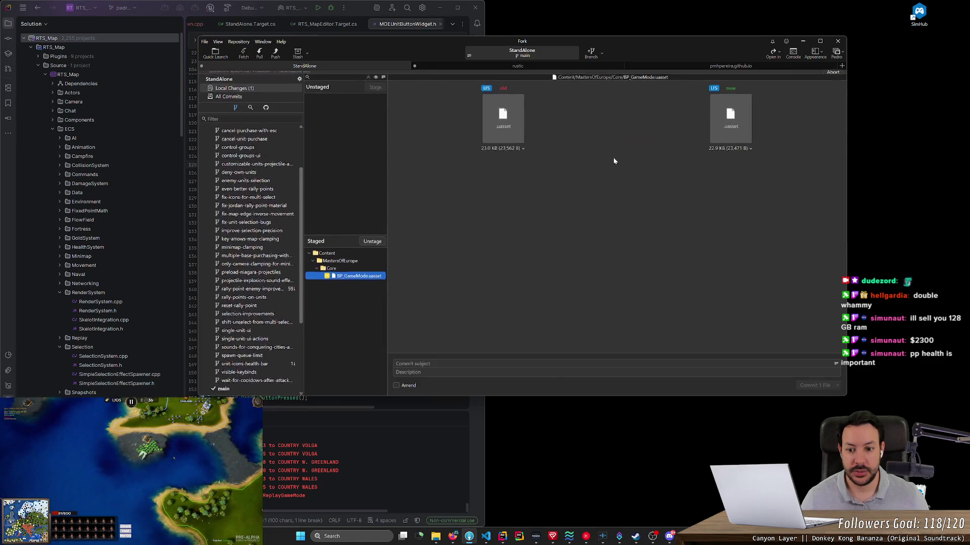
Delete the old fix-map-edge-inverse-movement branch both locally and on the remote.
click(234, 94)
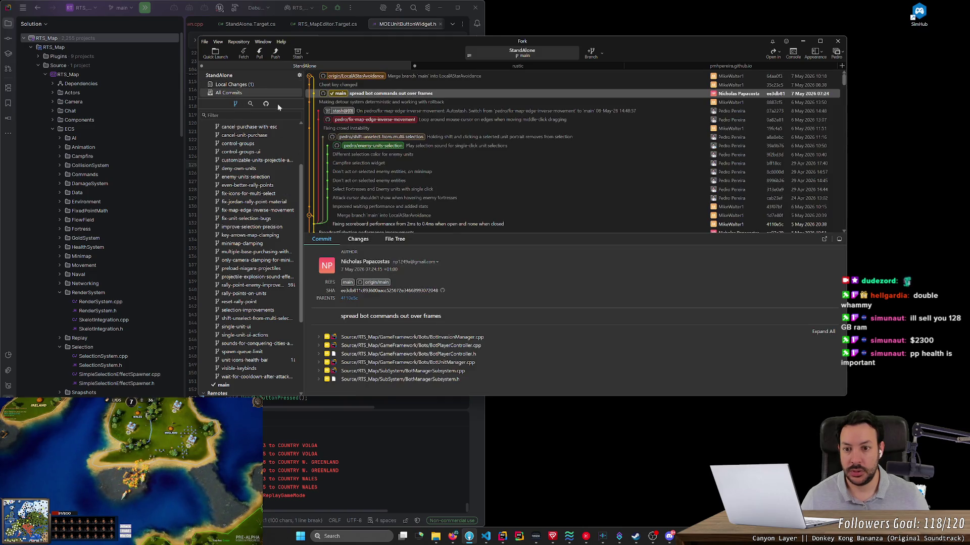
click(397, 121)
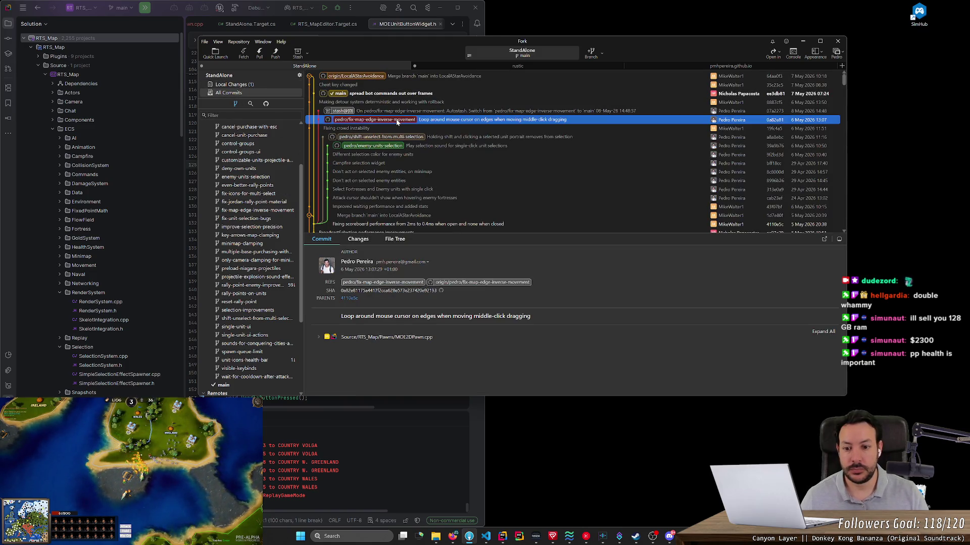
key(Delete)
click(513, 218)
click(584, 230)
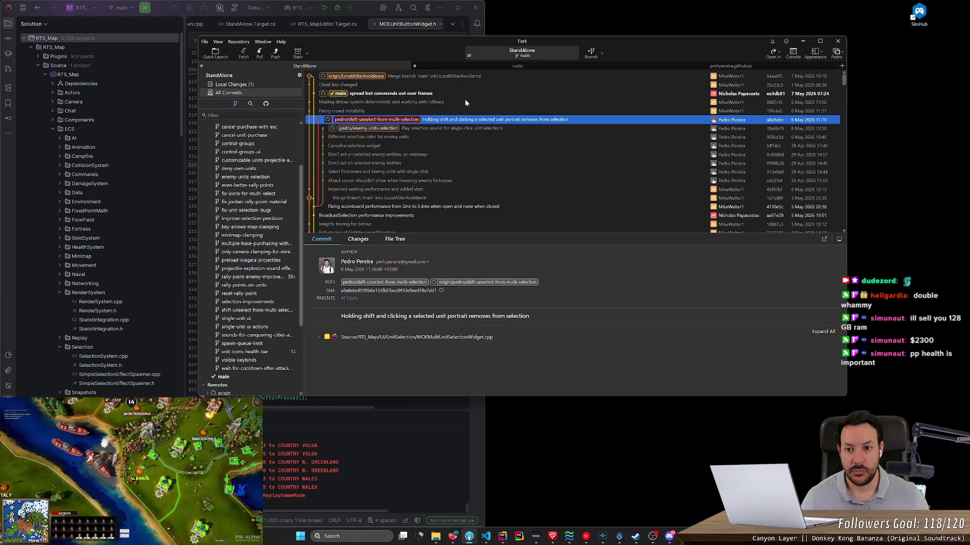
Create and check out a new branch pedro/fix-map-edge-inverse-movement from the latest main commit.
click(461, 94)
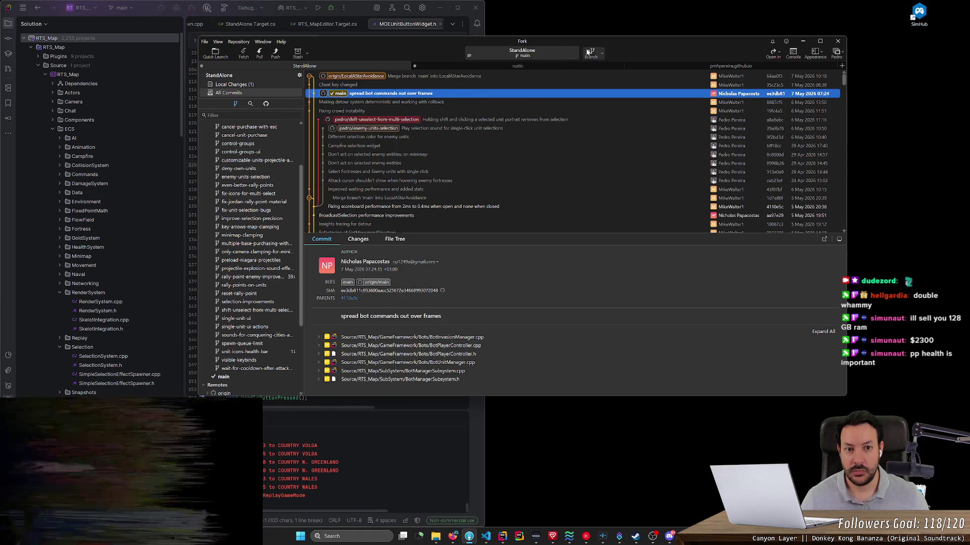
click(590, 53)
text(pedro/fix-map-edge-inverse-movement)
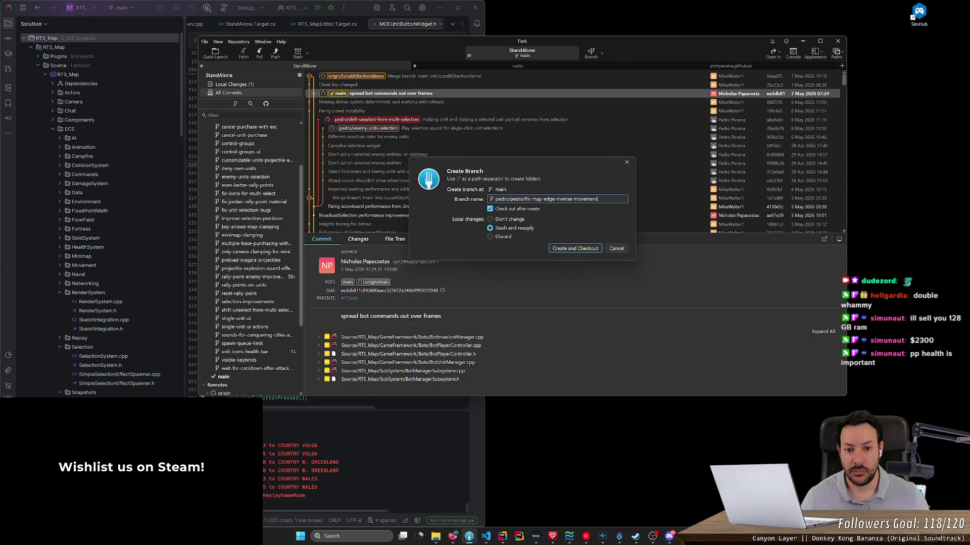
key(Home)
key(Right)
key(Right)
key(Right)
key(BackSpace)
key(BackSpace)
key(BackSpace)
click(575, 249)
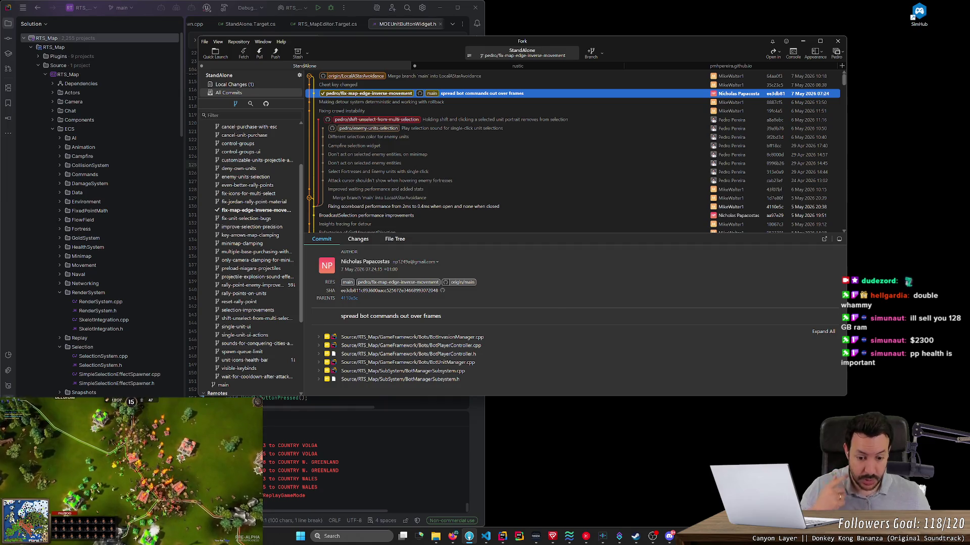
click(319, 11)
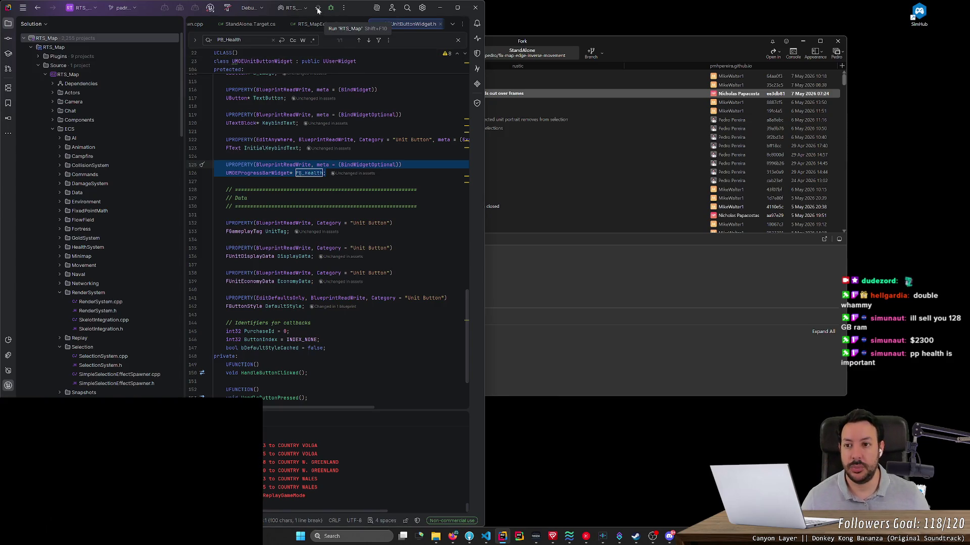
Review Rider's Unreal, build configuration and debug toolbar dropdowns for the RTS_Map project.
click(210, 8)
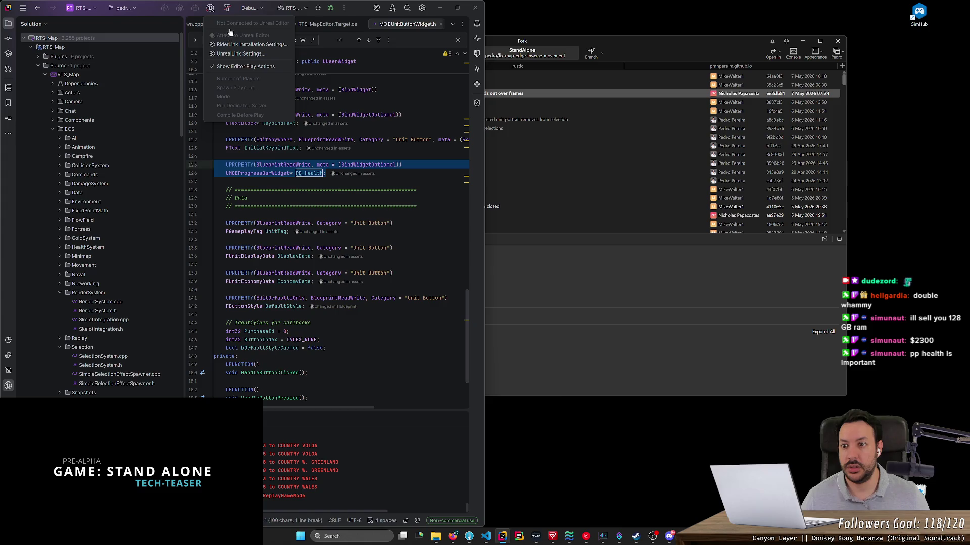
click(250, 7)
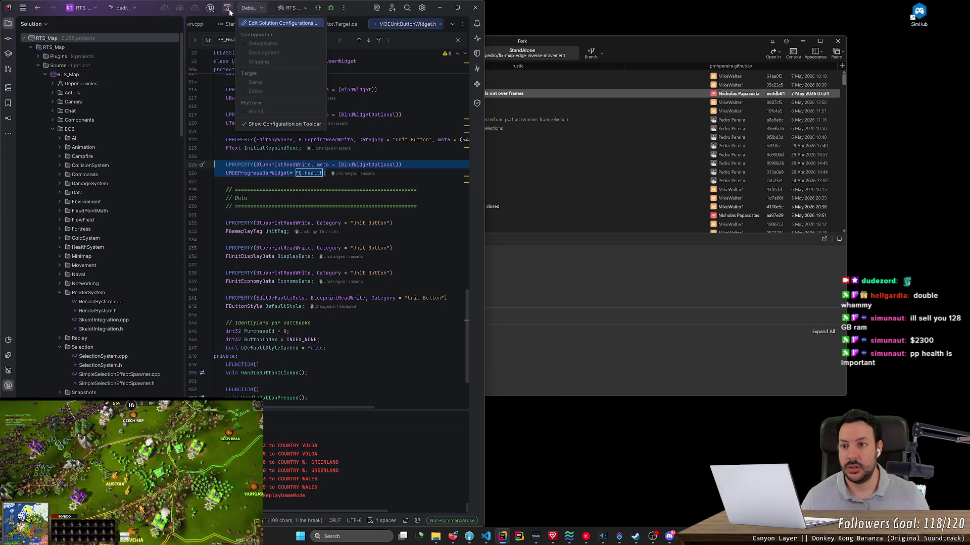
click(343, 8)
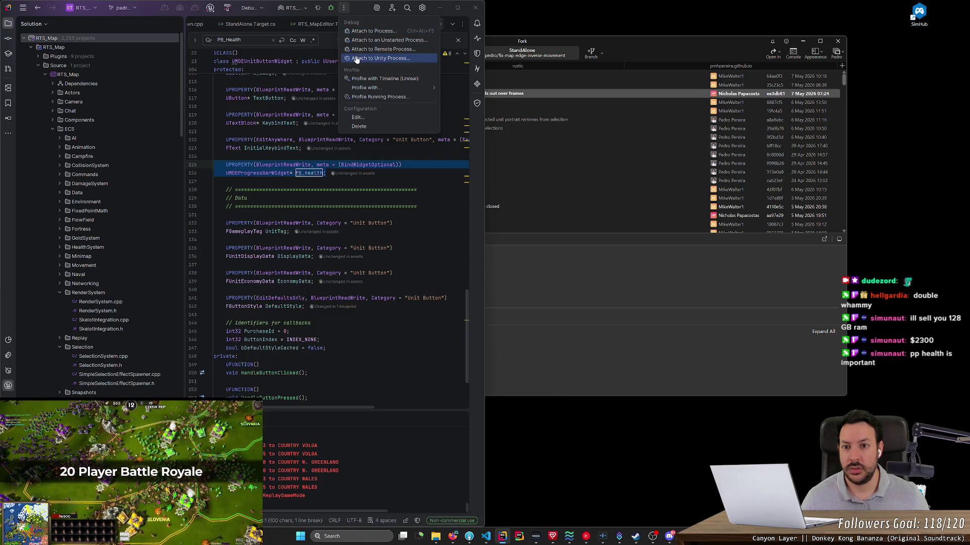
click(285, 115)
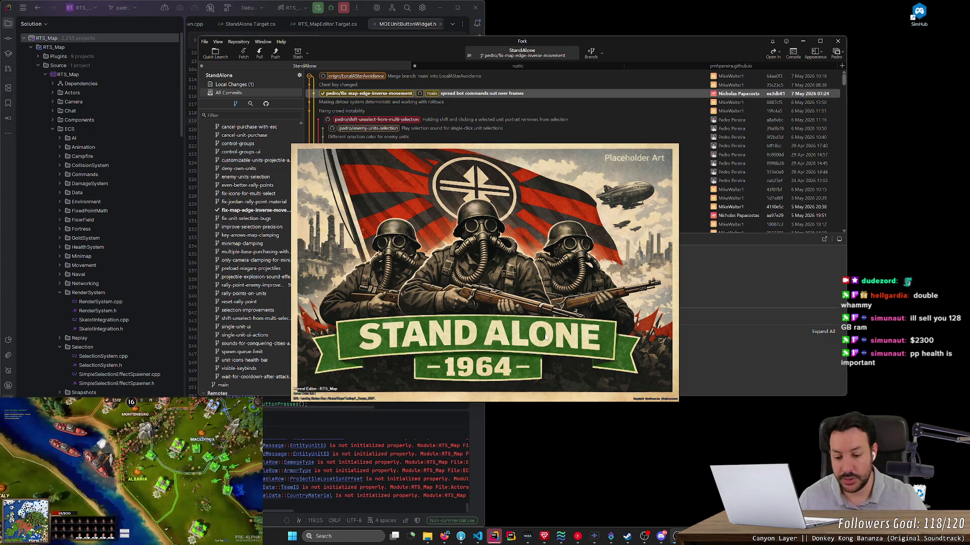
Go to github.com in a new browser tab and open the StandAlone repository's pull requests.
click(443, 536)
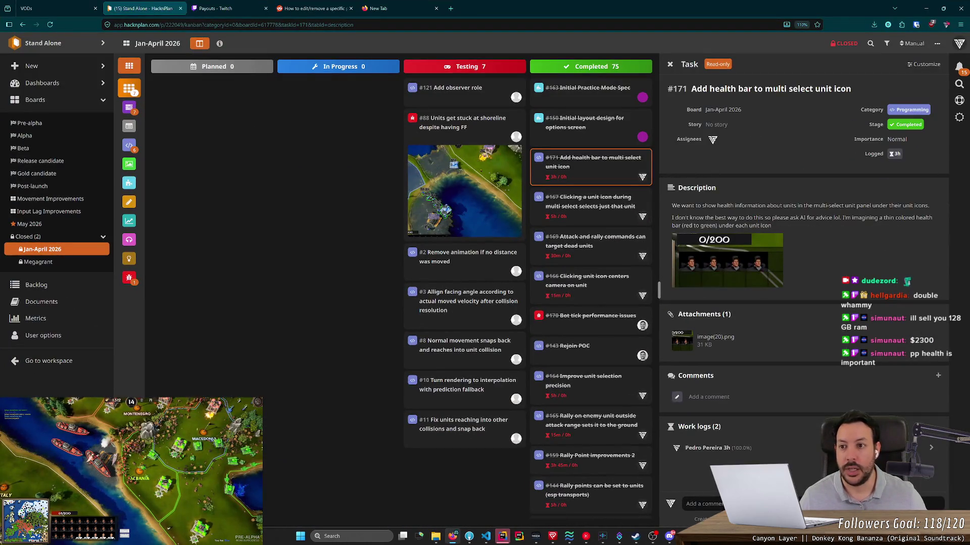
click(408, 15)
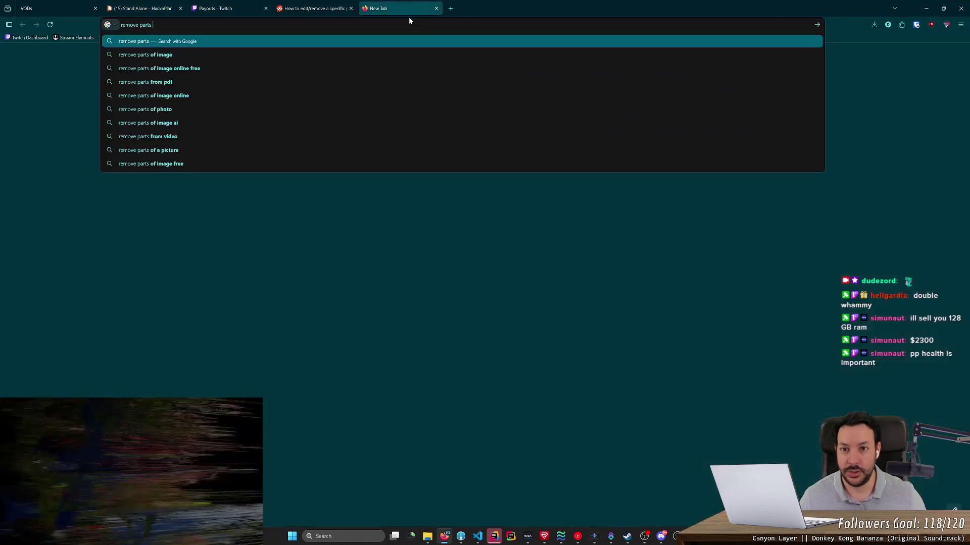
key(ctrl+a)
text(github)
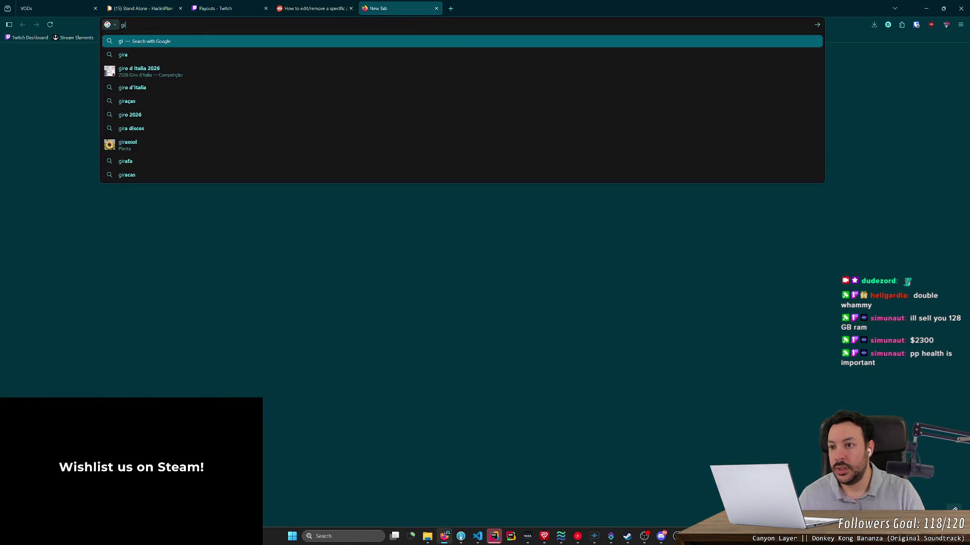
key(Return)
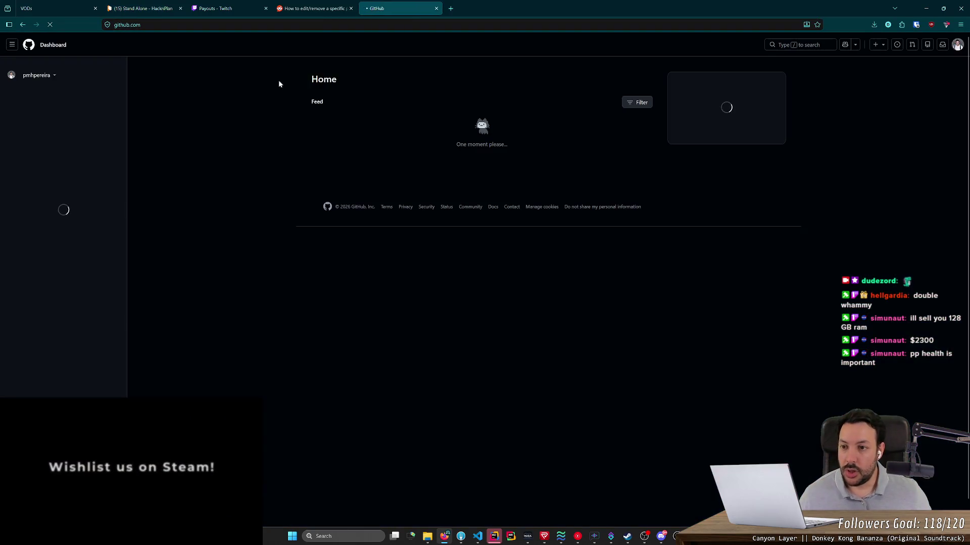
click(46, 130)
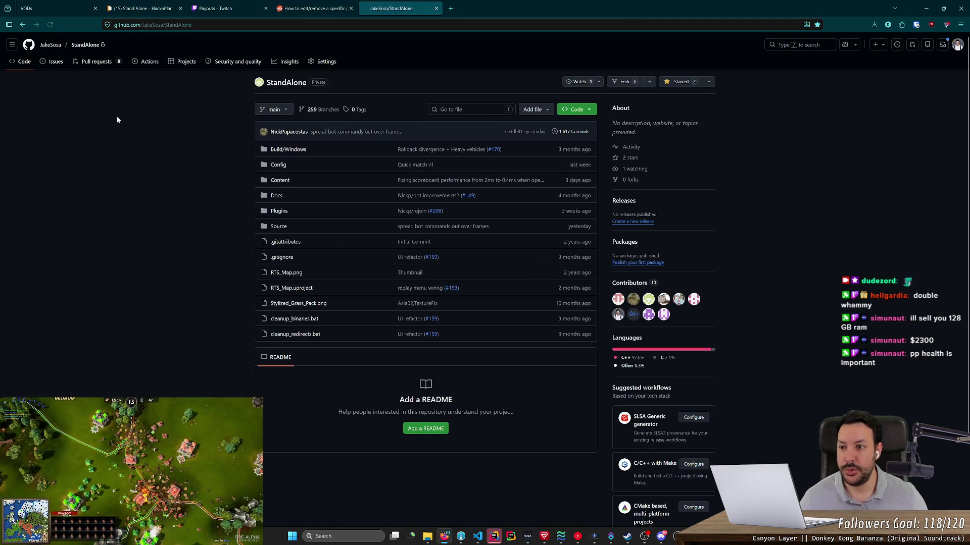
click(96, 64)
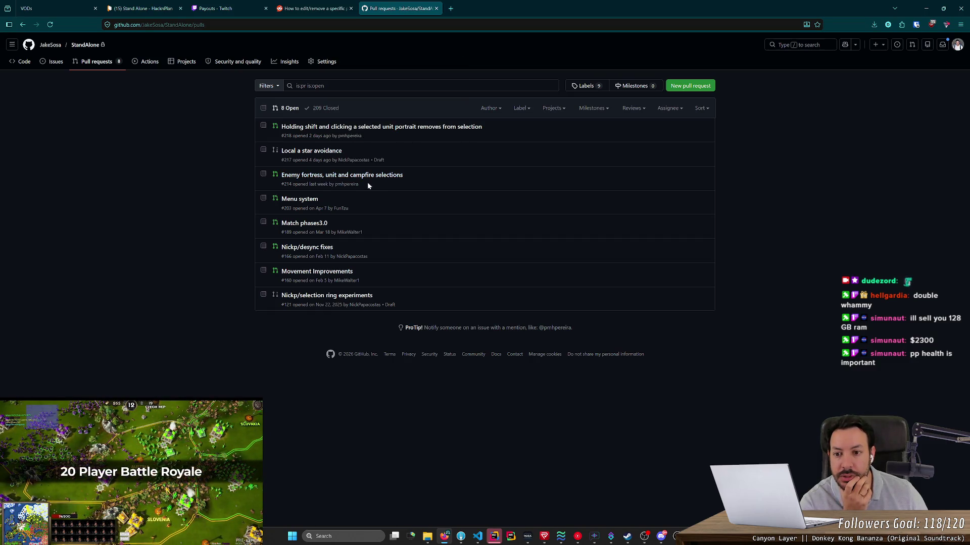
Open pull request #218 in a new tab, then close it again.
mouse_move(368, 180)
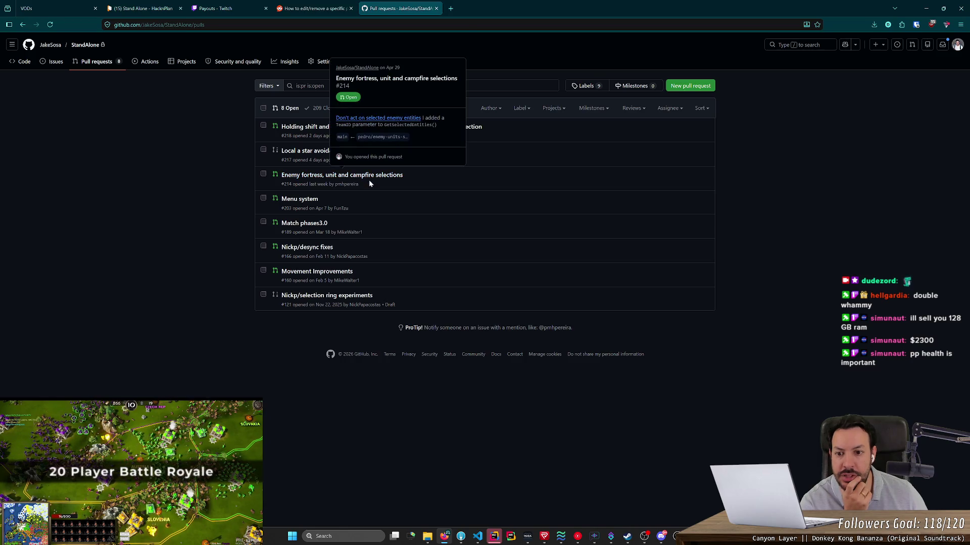
middle_click(323, 128)
click(507, 9)
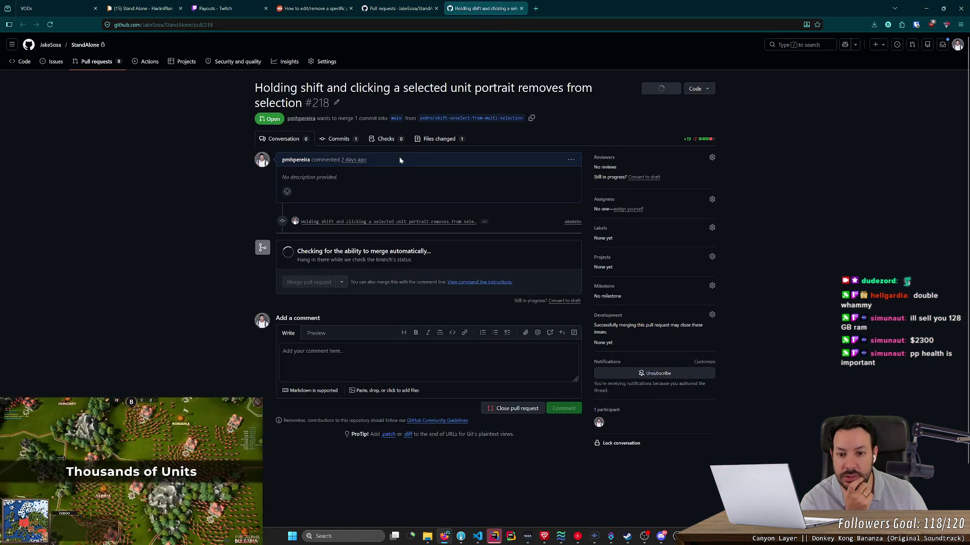
middle_click(511, 9)
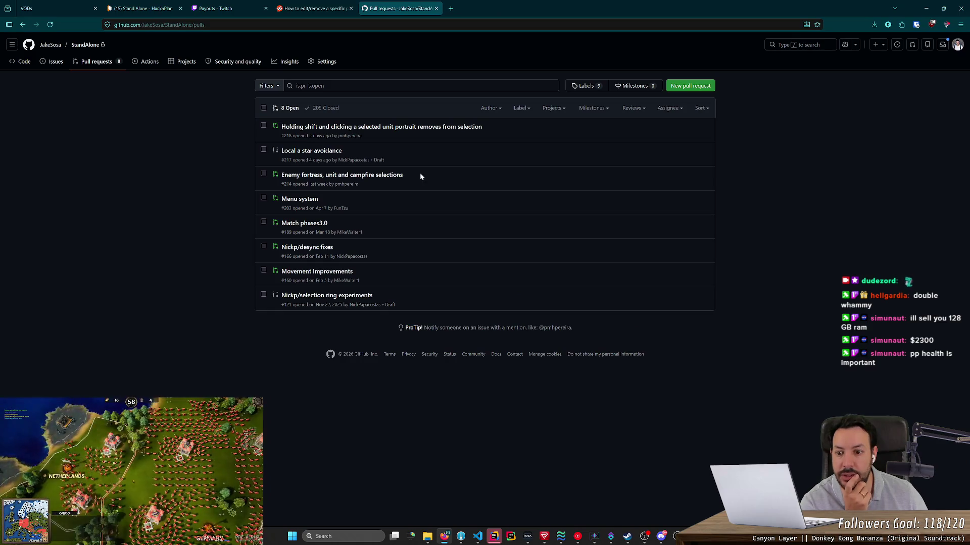
Open merged pull request #212 from the closed list and review its changed files.
click(317, 110)
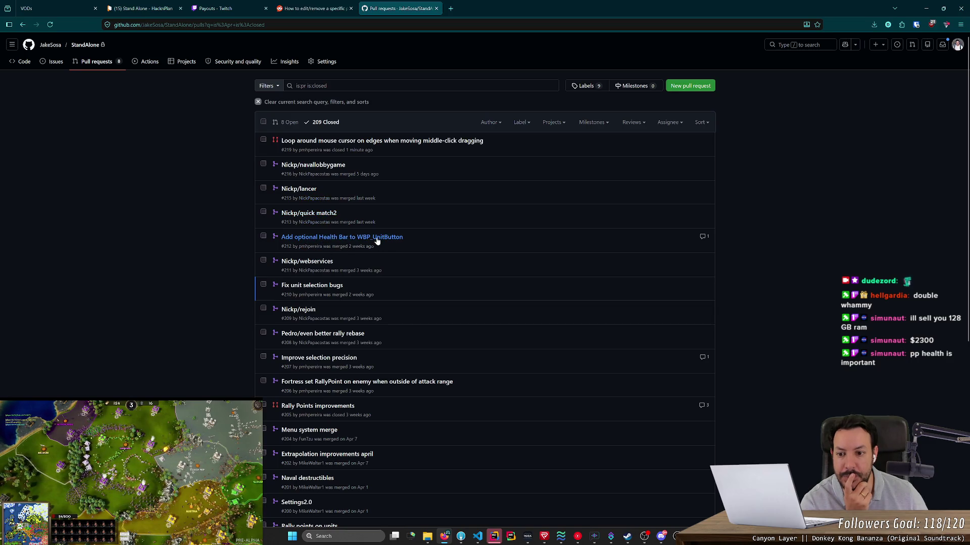
middle_click(310, 241)
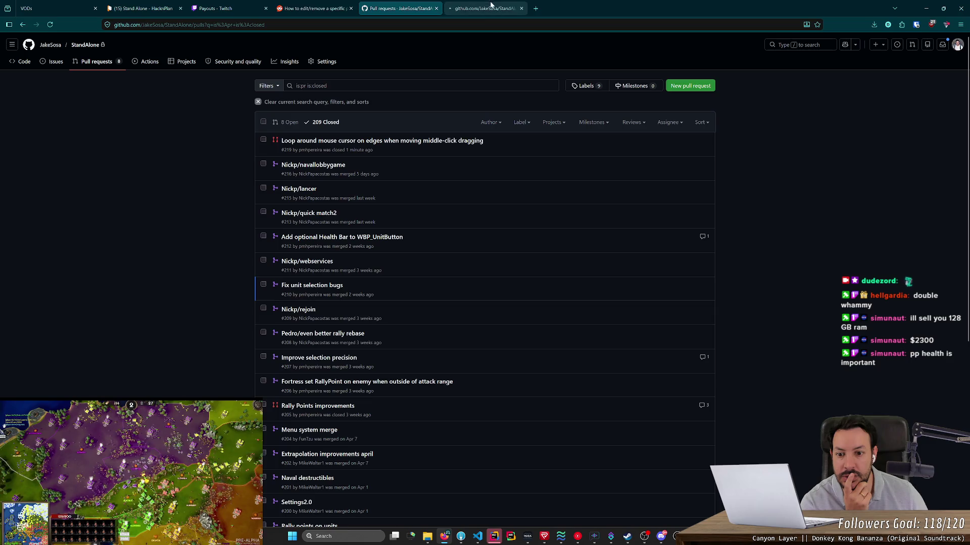
click(490, 4)
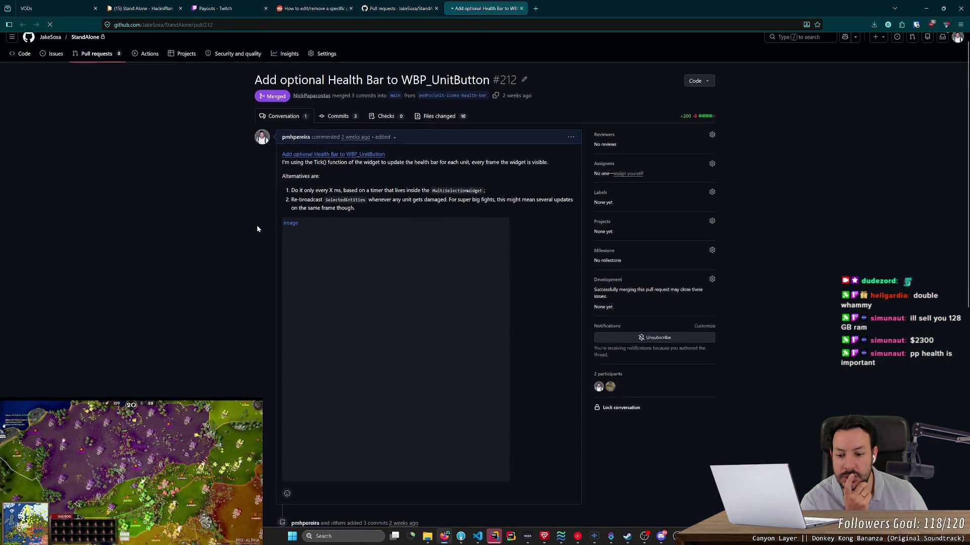
scroll(258, 229, down, 5)
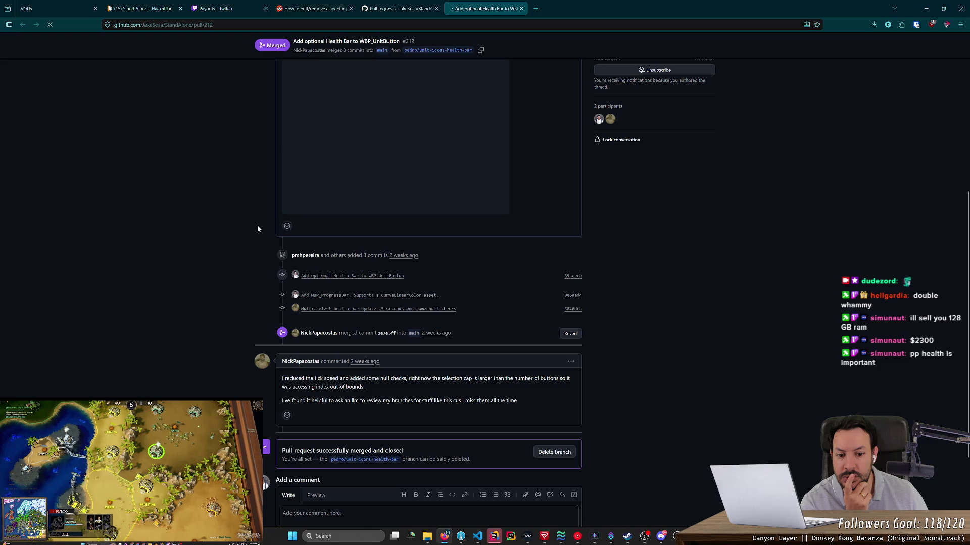
scroll(257, 228, down, 3)
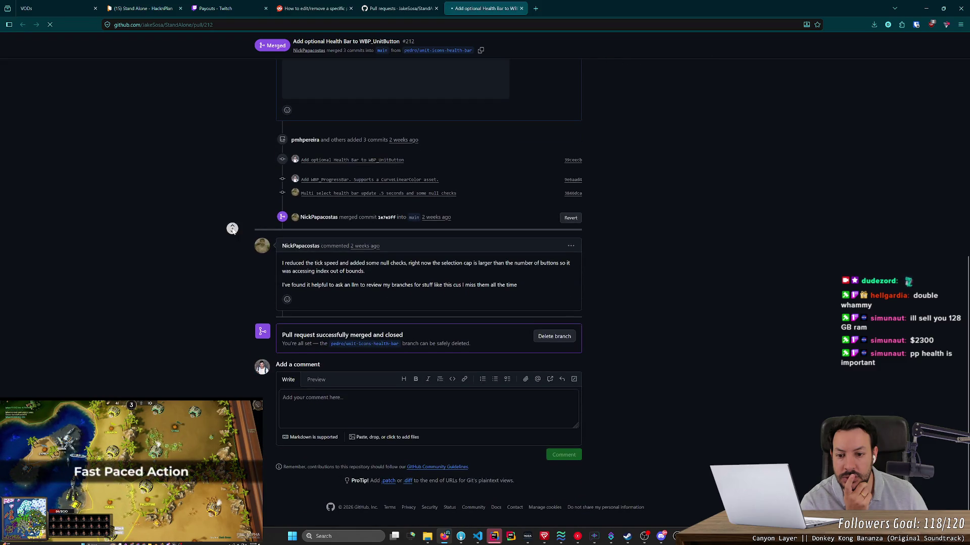
click(426, 125)
key(alt+Left)
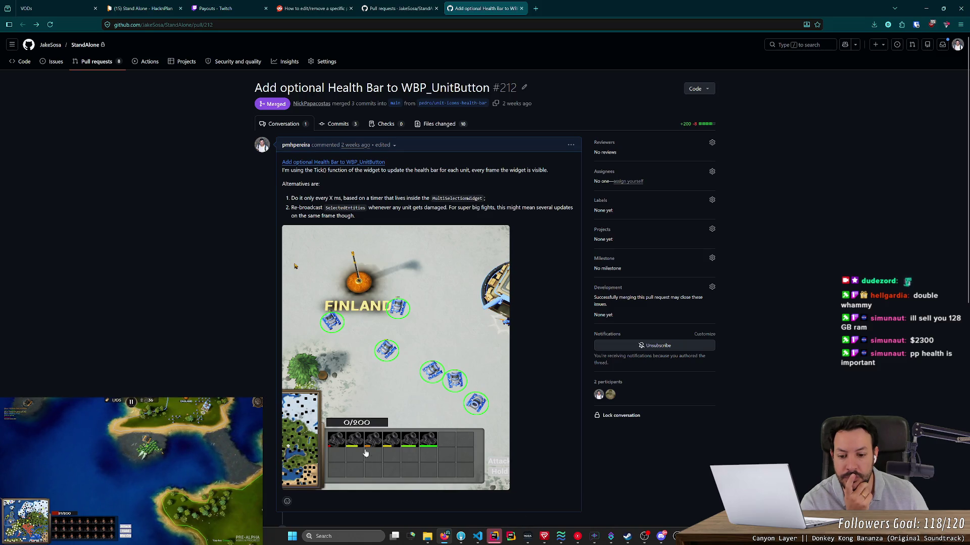
click(494, 536)
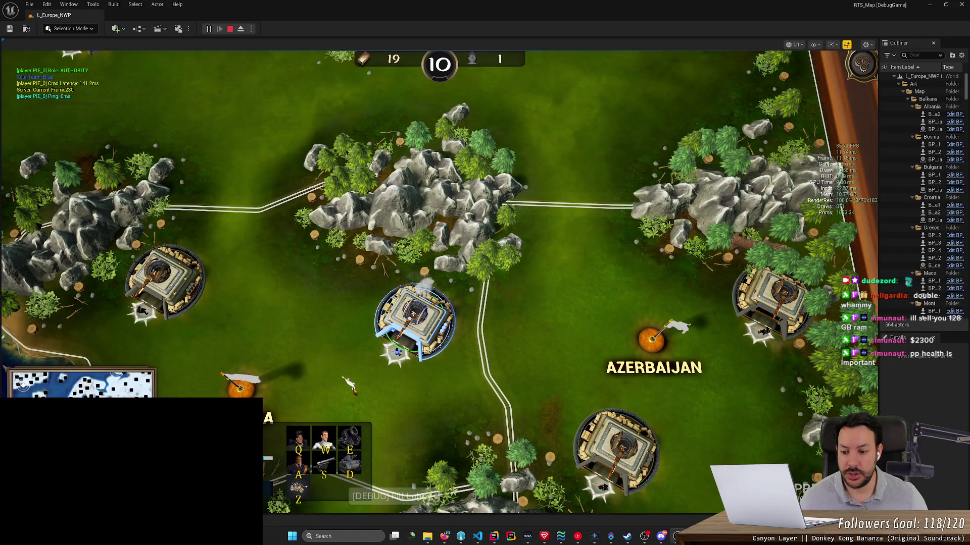
Box-select the soldier and tank near Georgia, then stop the play session.
click(352, 388)
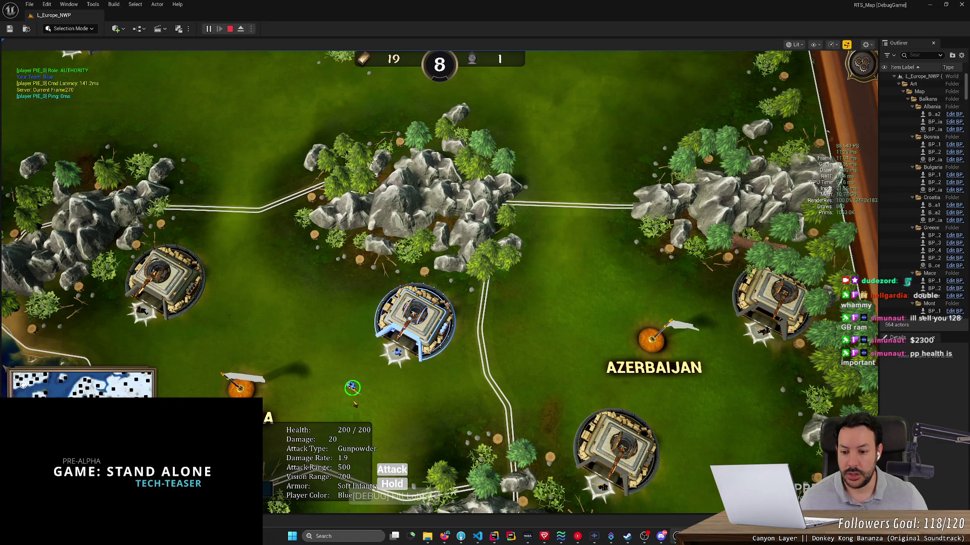
drag(355, 404, 451, 297)
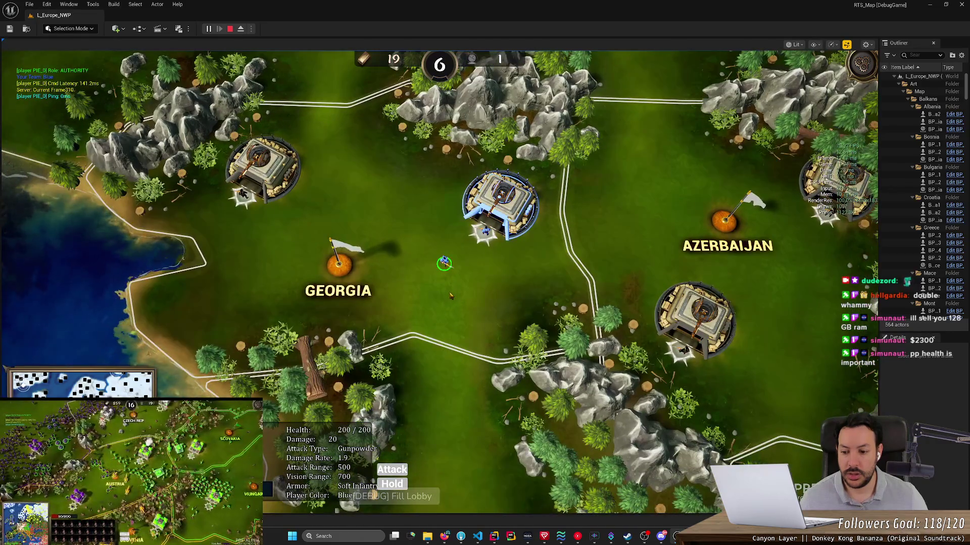
click(473, 267)
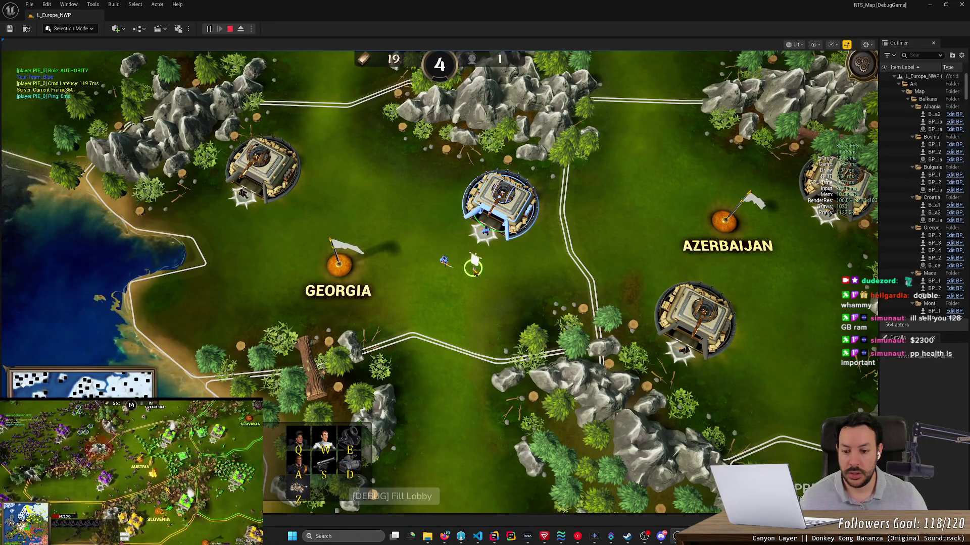
drag(492, 278, 414, 265)
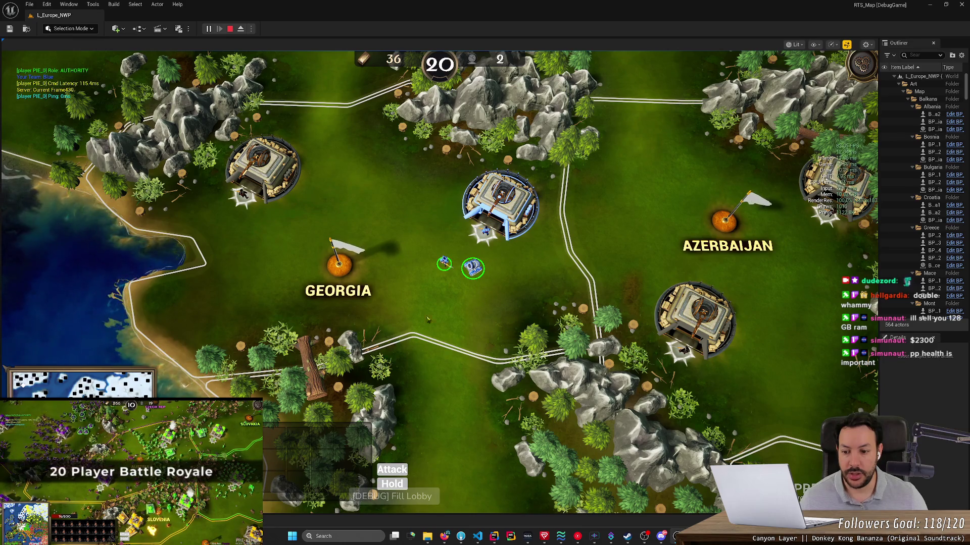
key(Escape)
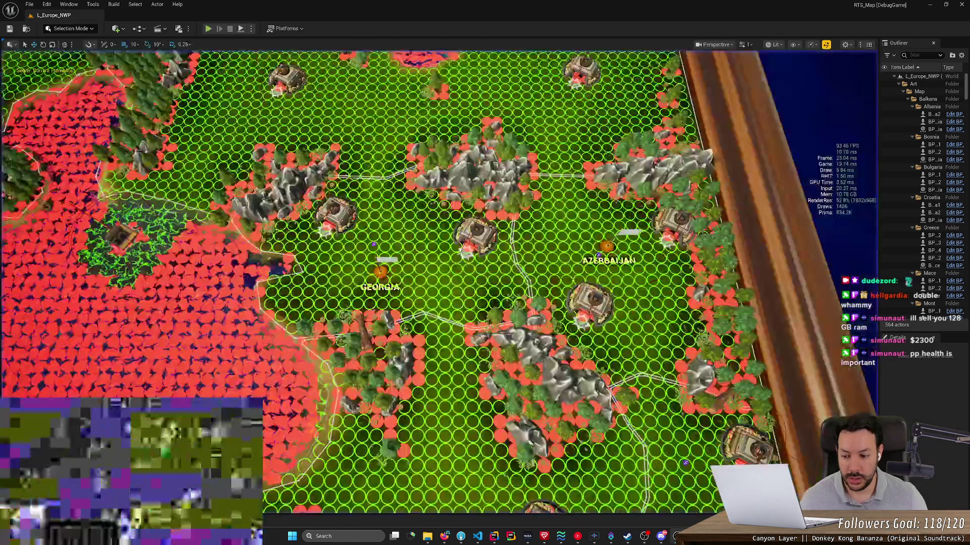
key(ctrl+space)
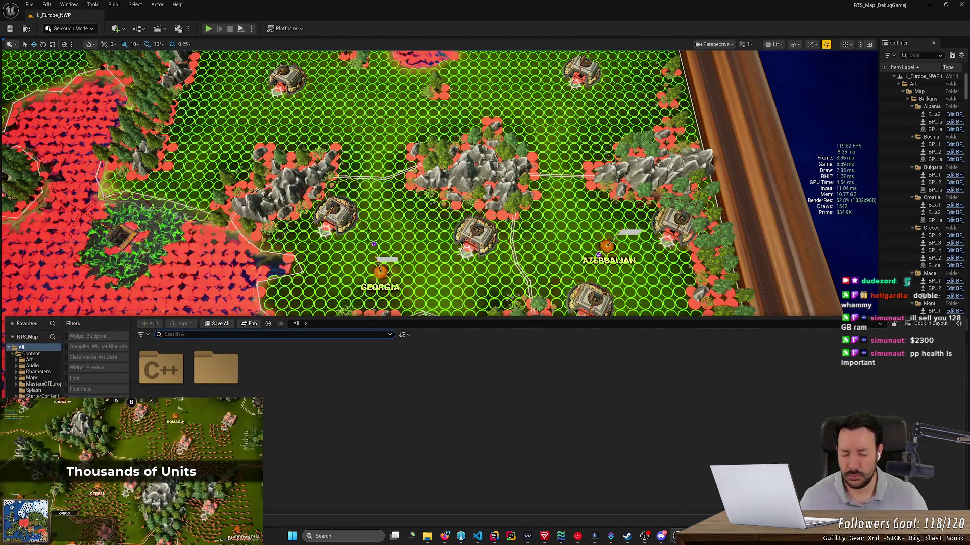
text(wbp_u)
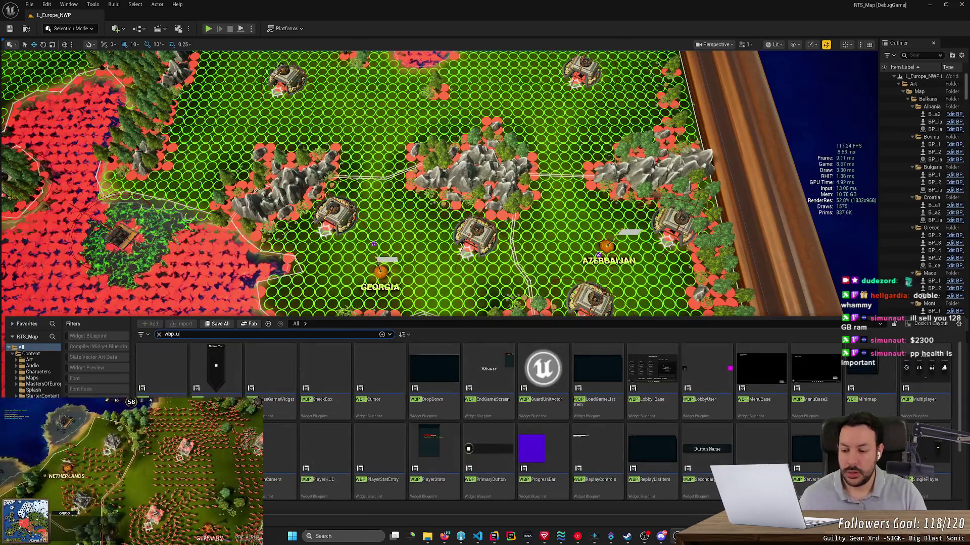
text(nit)
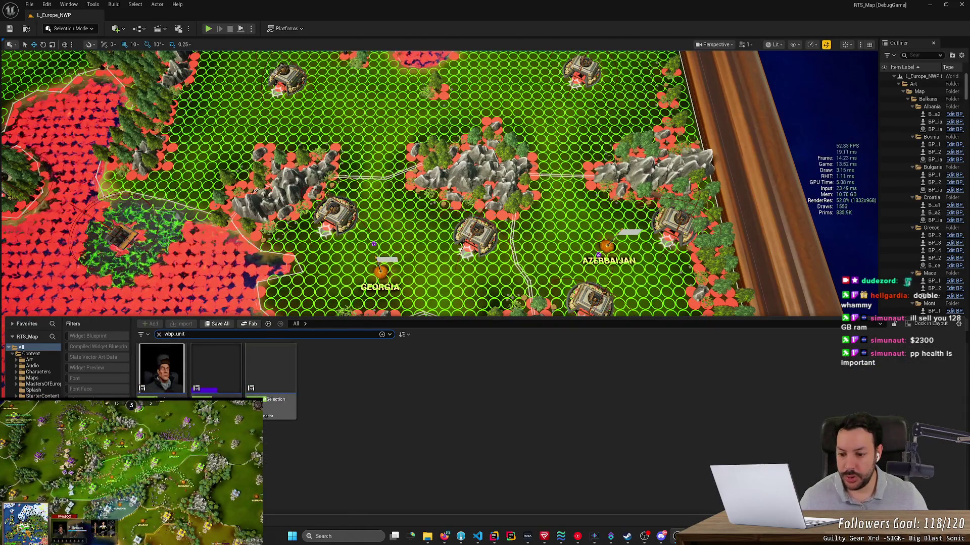
double_click(230, 374)
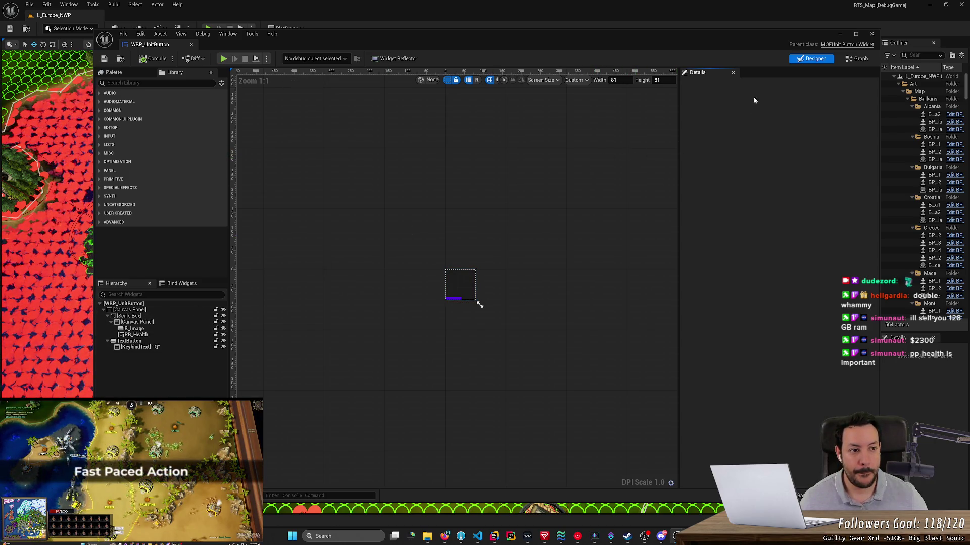
click(872, 34)
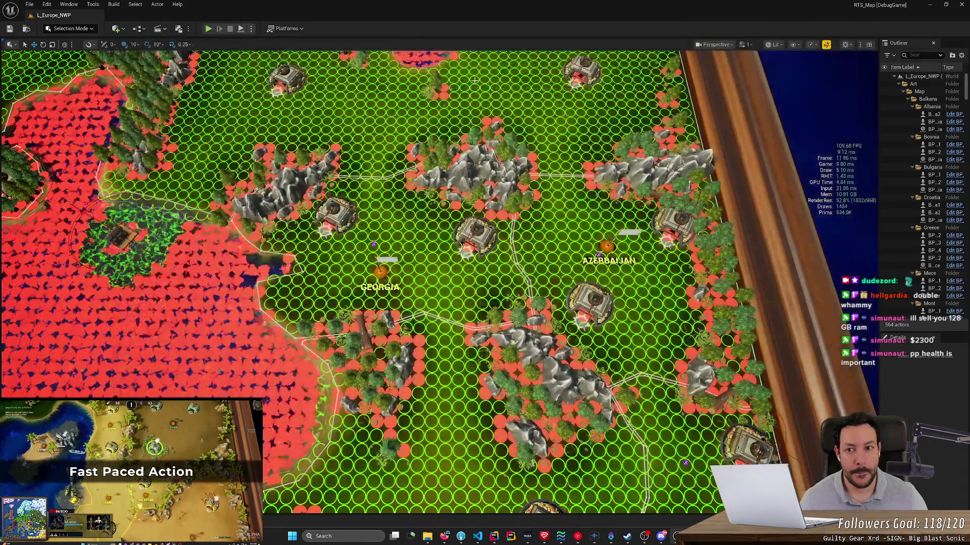
Package the project for Windows from Platforms, with StandAlone's Packages folder as output.
click(286, 29)
mouse_move(338, 134)
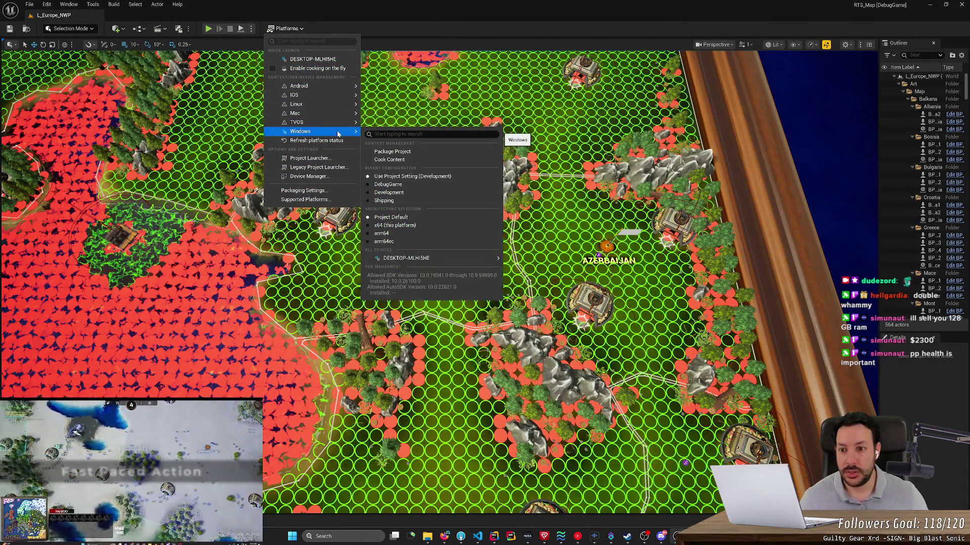
click(431, 154)
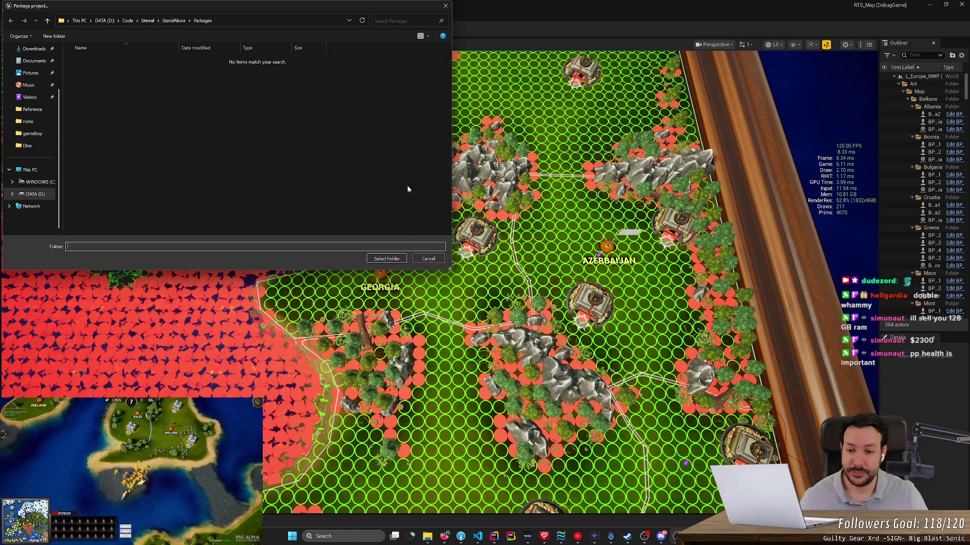
click(391, 261)
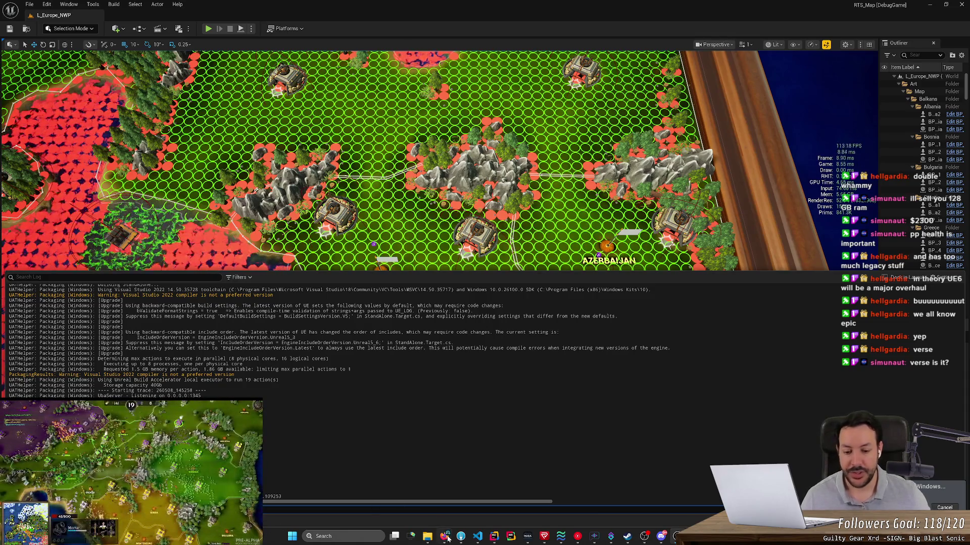
Leave the Windows packaging running and switch to the web browser.
click(444, 536)
Search for 'unreal for fortnite' and look over the Unreal Editor For Fortnite store page.
click(539, 9)
text(ve)
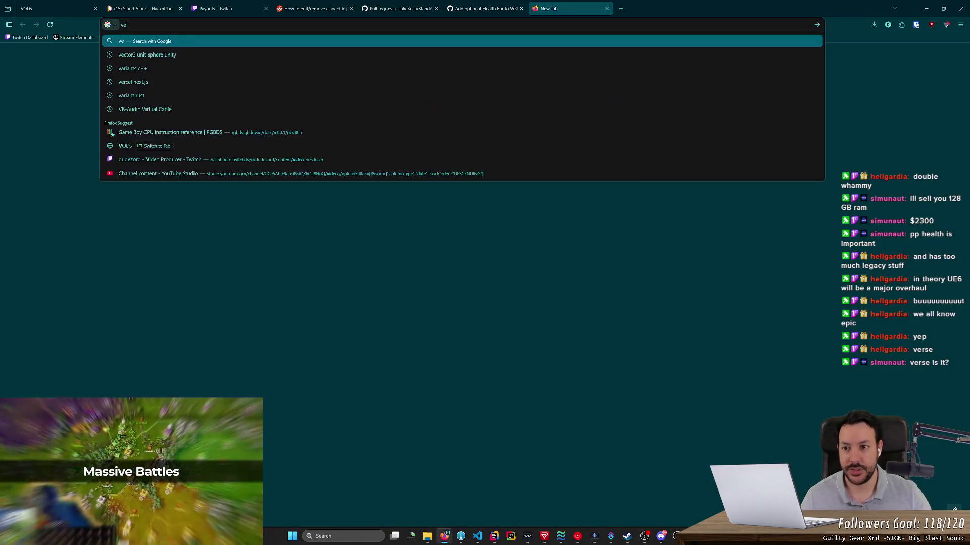
text(rseunreal for for)
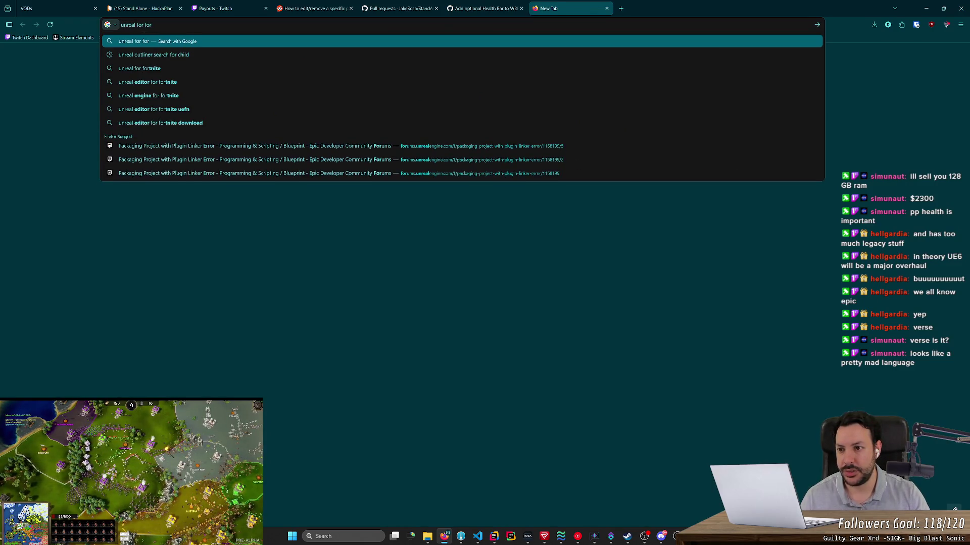
text(tnite)
key(Return)
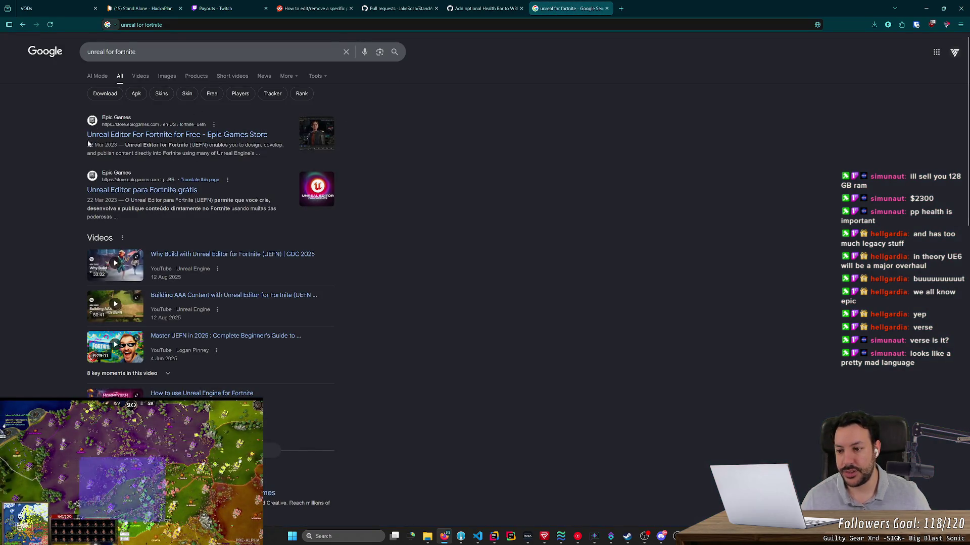
click(140, 135)
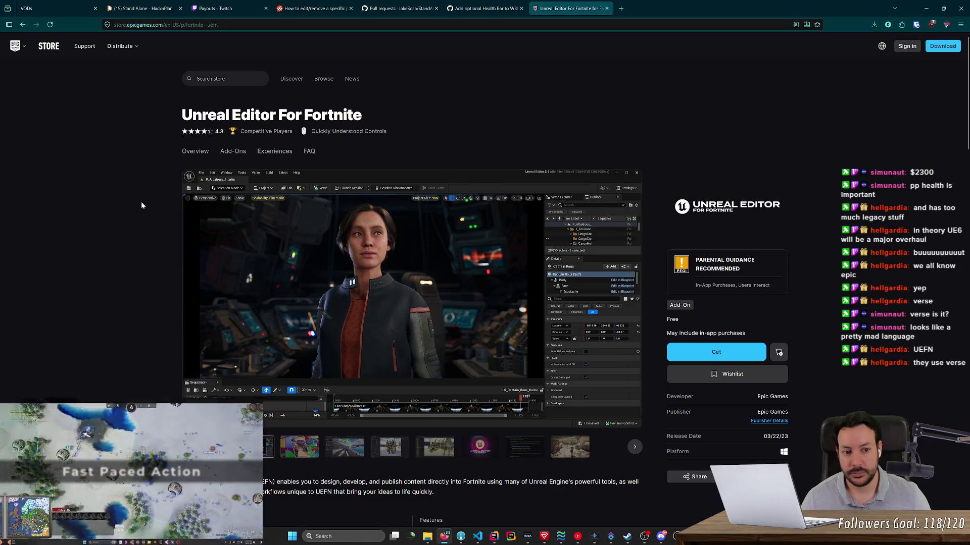
scroll(133, 208, down, 5)
scroll(126, 216, down, 4)
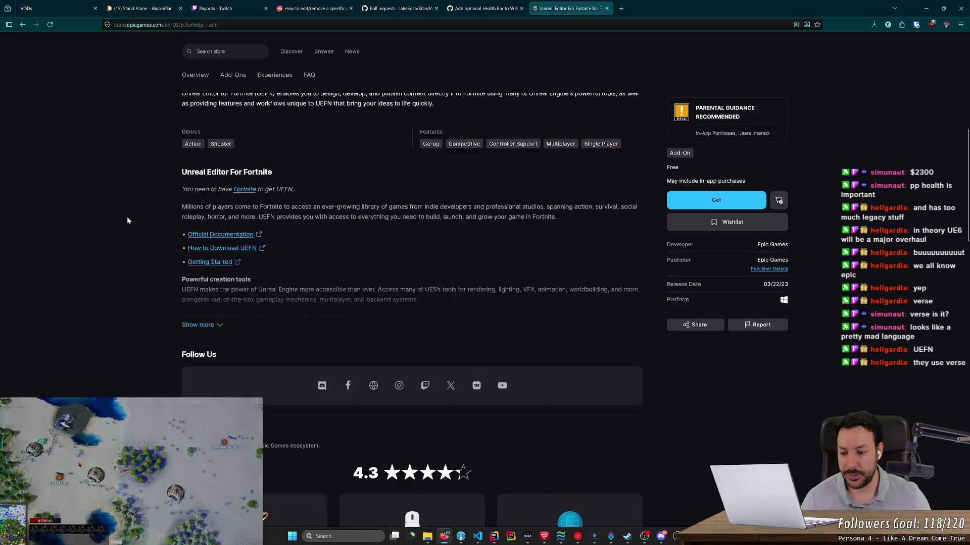
key(alt+Left)
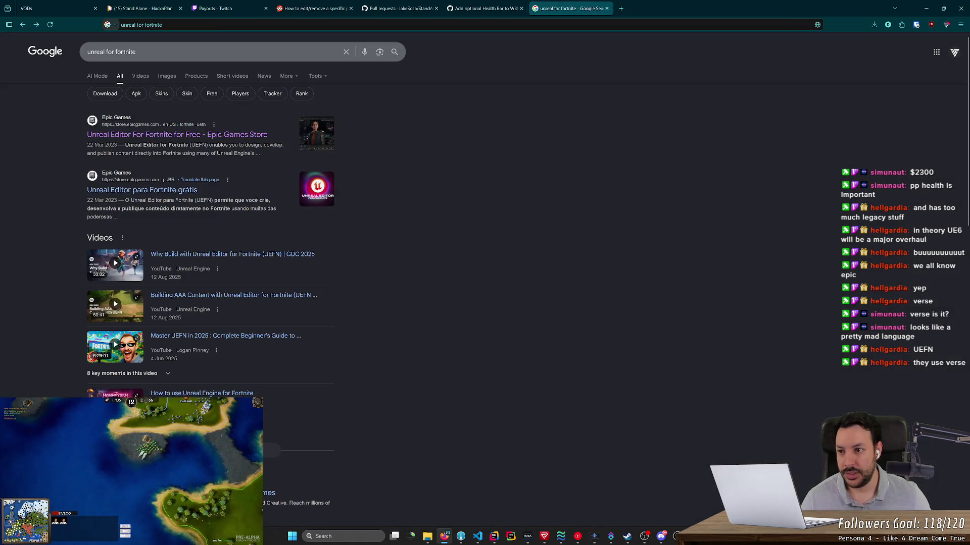
Search for 'verse', then refine the query to 'verse unreal engine'.
double_click(125, 51)
key(ctrl+a)
text(verse)
key(Return)
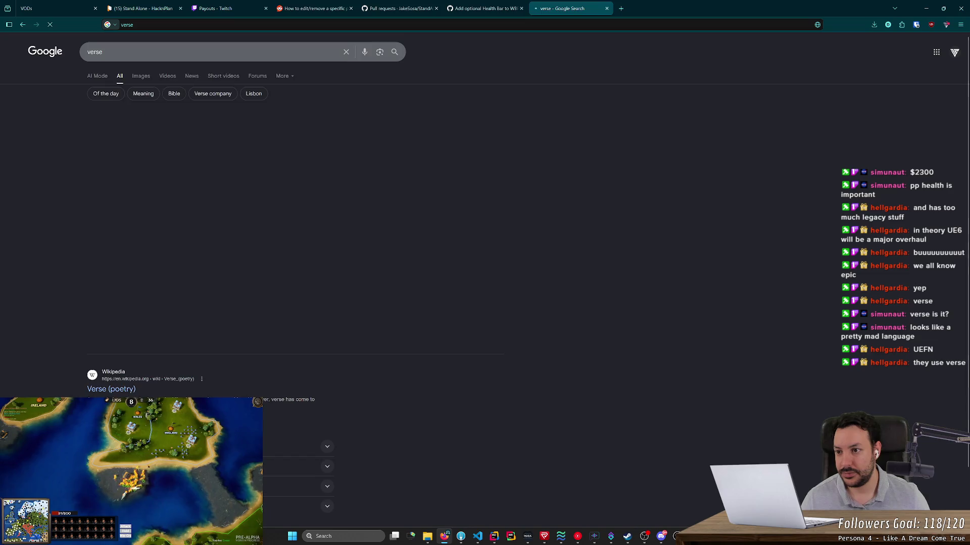
click(127, 52)
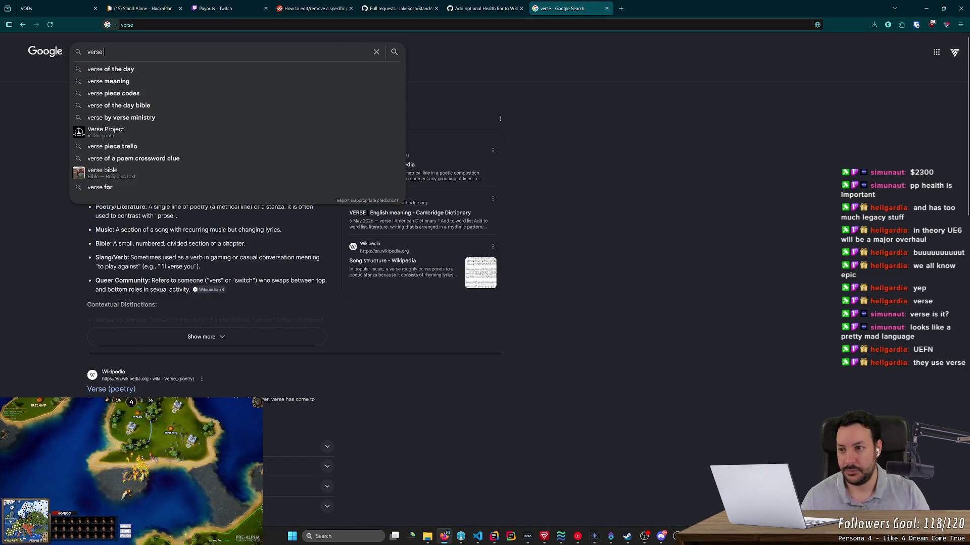
text(unreal)
key(Down)
key(Down)
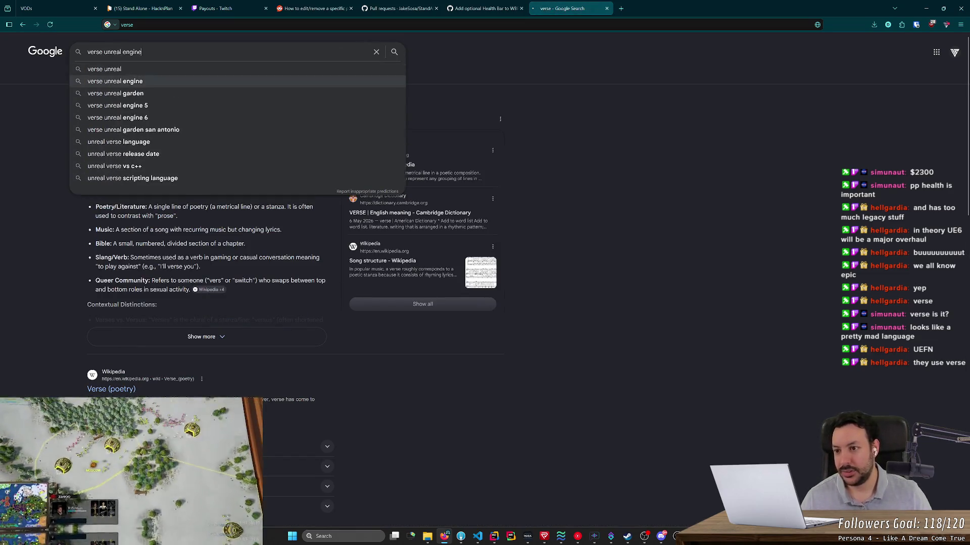
key(Return)
scroll(165, 261, down, 5)
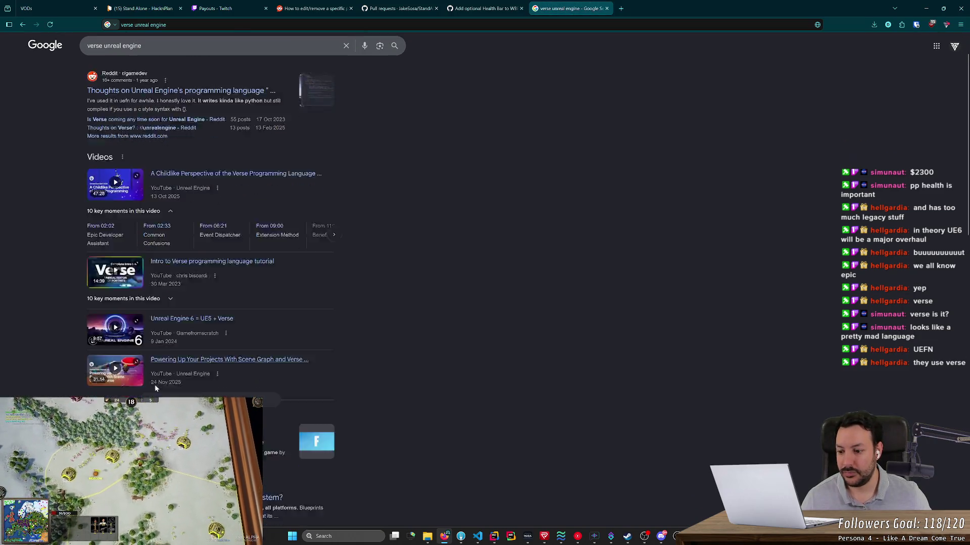
Open the Programming with Verse documentation, then its Create Your Own Device Using Verse guide.
click(166, 252)
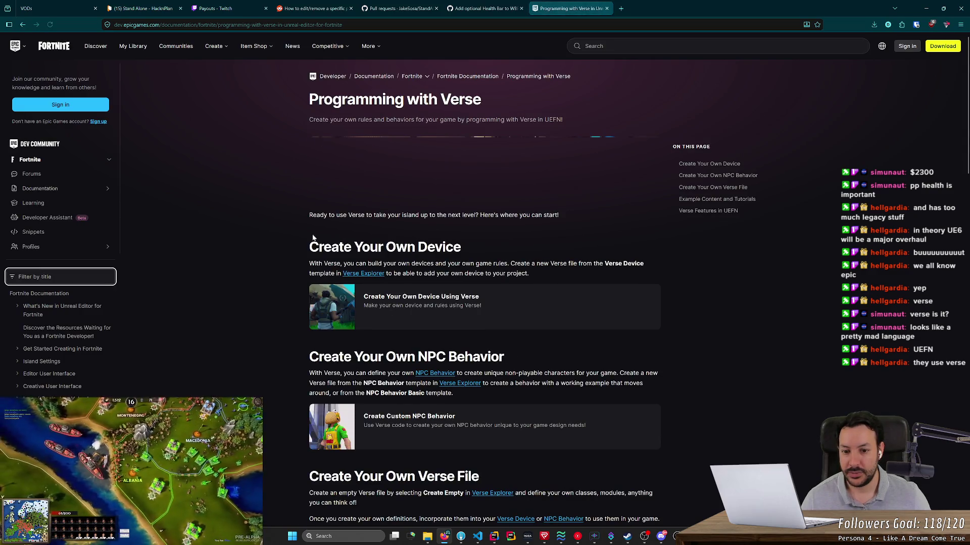
scroll(249, 243, down, 1)
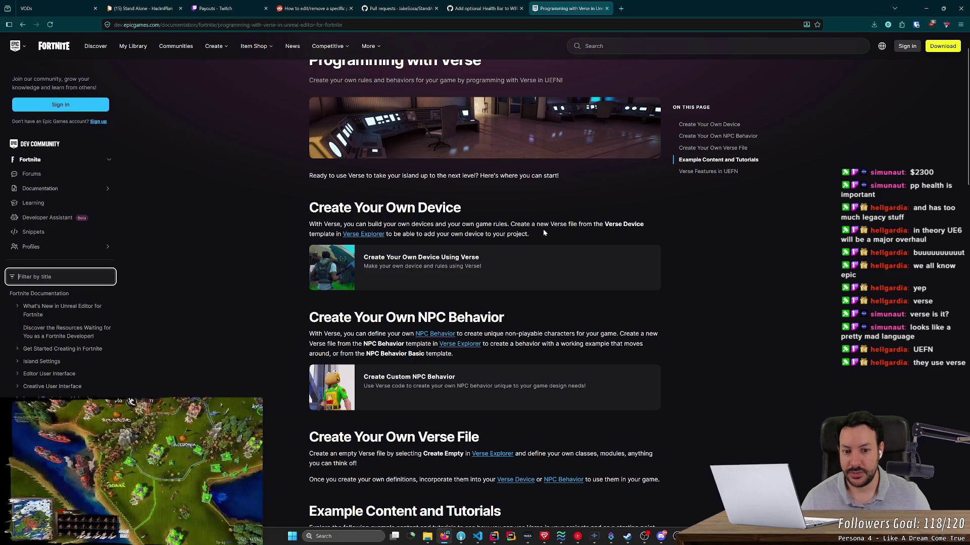
scroll(267, 225, up, 1)
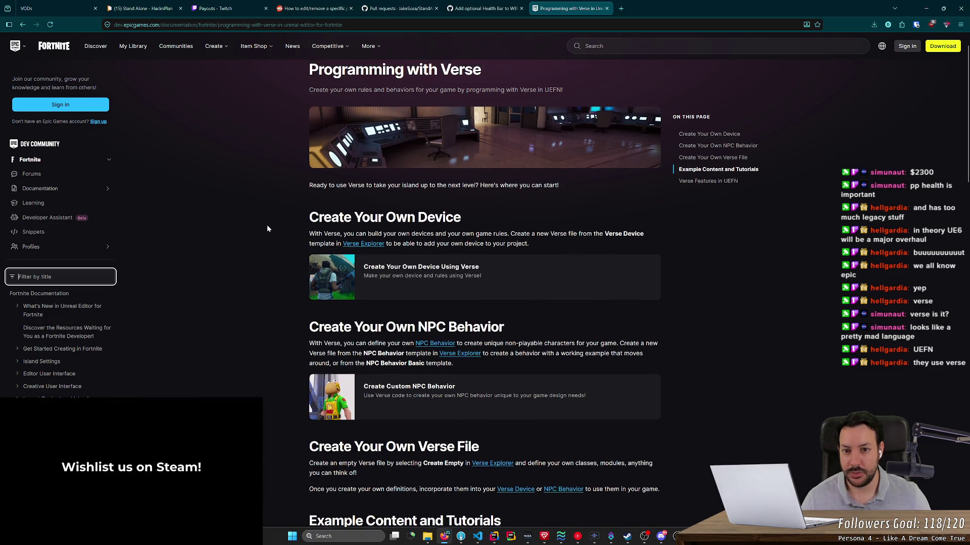
scroll(183, 334, down, 4)
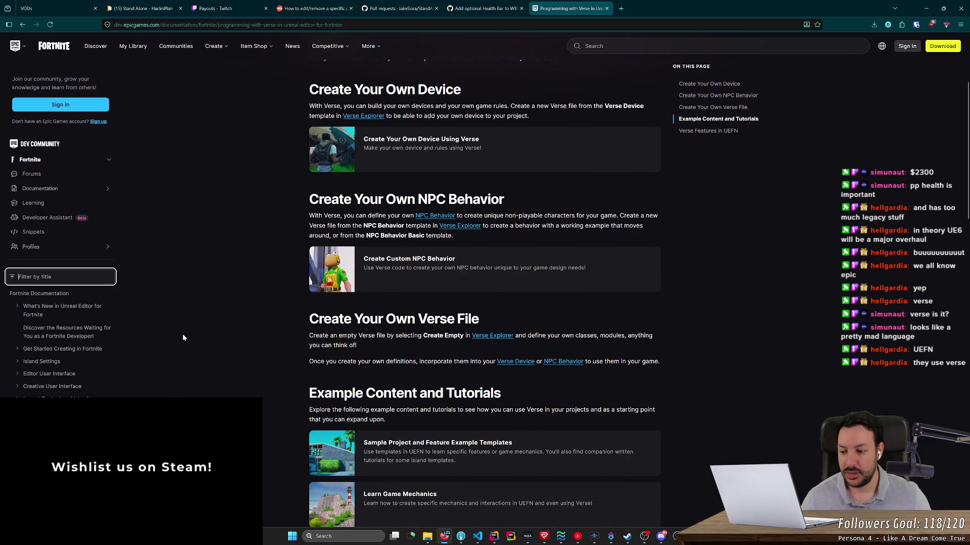
scroll(61, 252, down, 2)
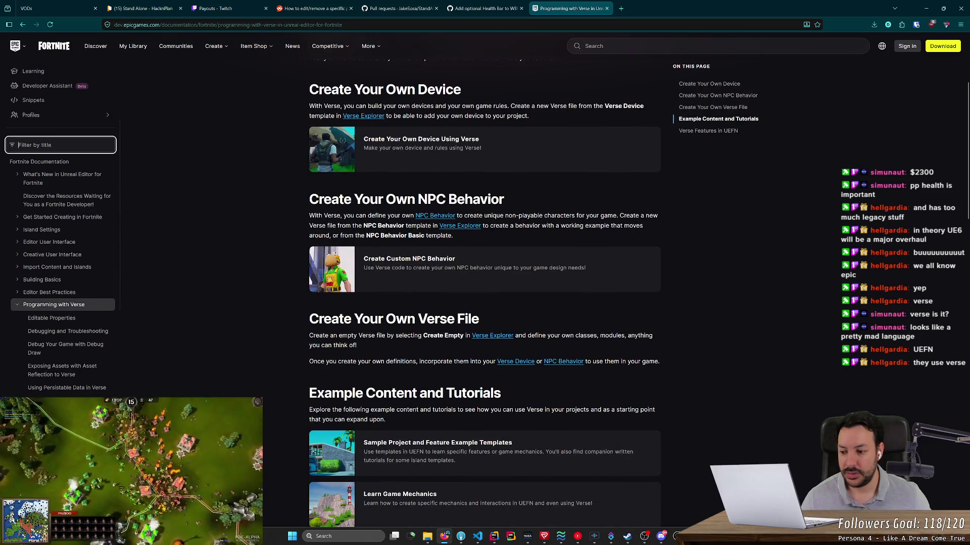
scroll(485, 292, down, 3)
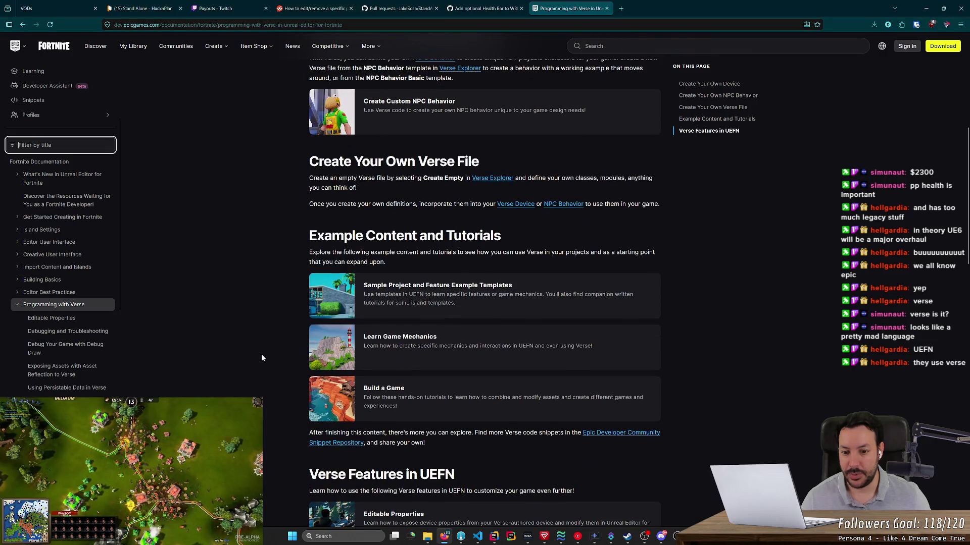
scroll(262, 356, down, 2)
scroll(251, 247, up, 8)
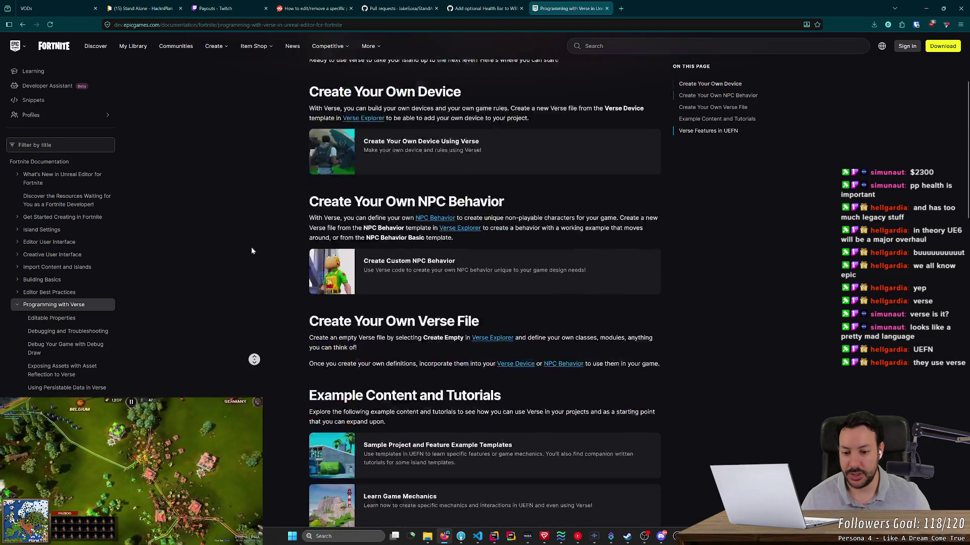
click(320, 313)
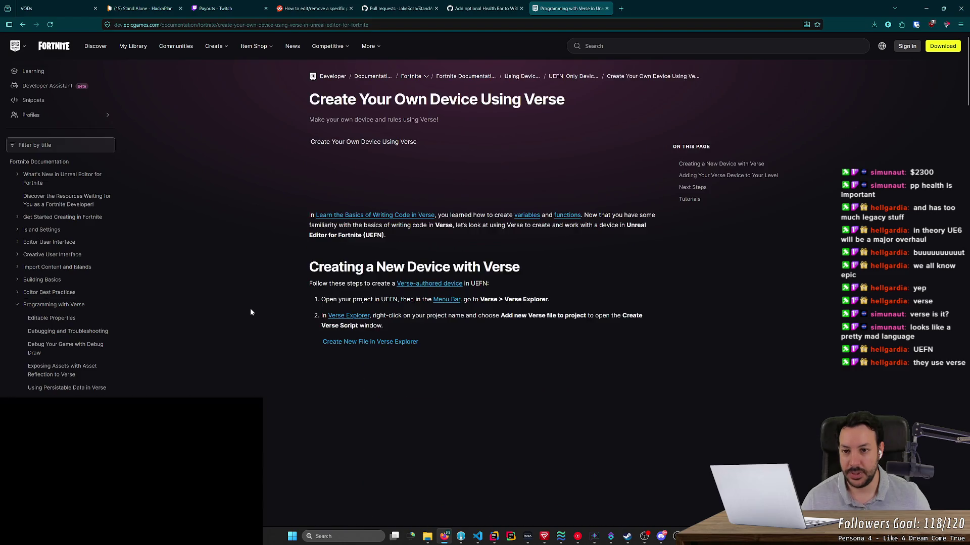
Scroll the Verse device guide and view the enlarged Create Verse Script screenshot, then close it.
scroll(237, 303, down, 5)
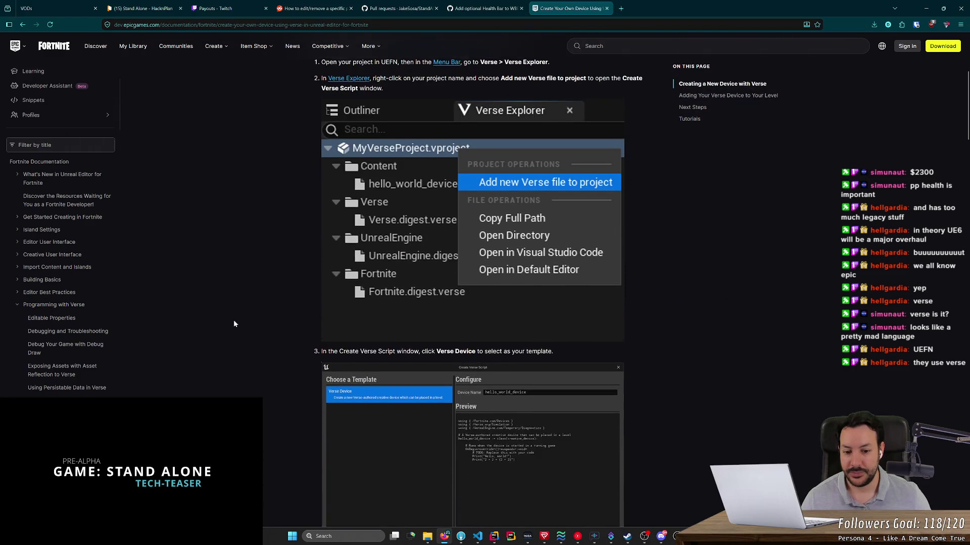
scroll(233, 320, down, 4)
click(523, 254)
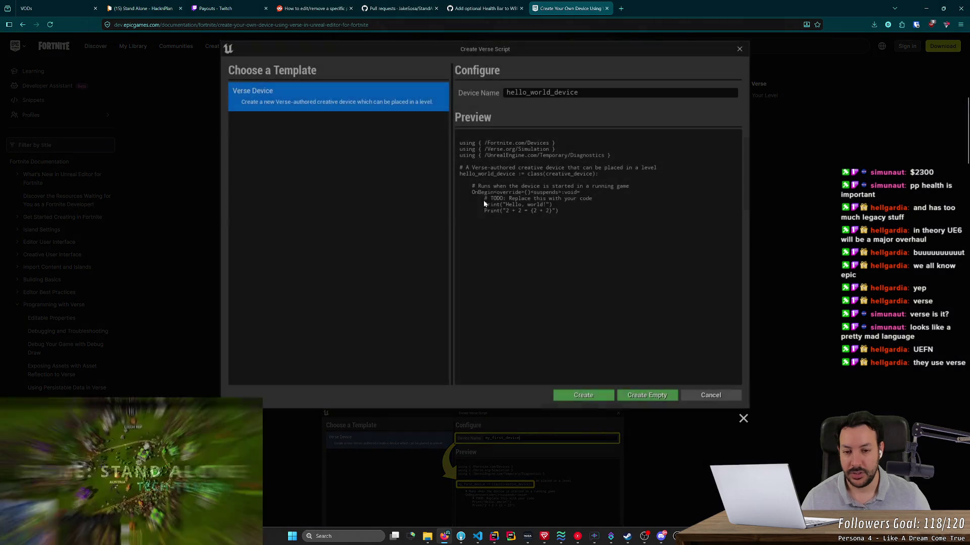
scroll(532, 247, down, 3)
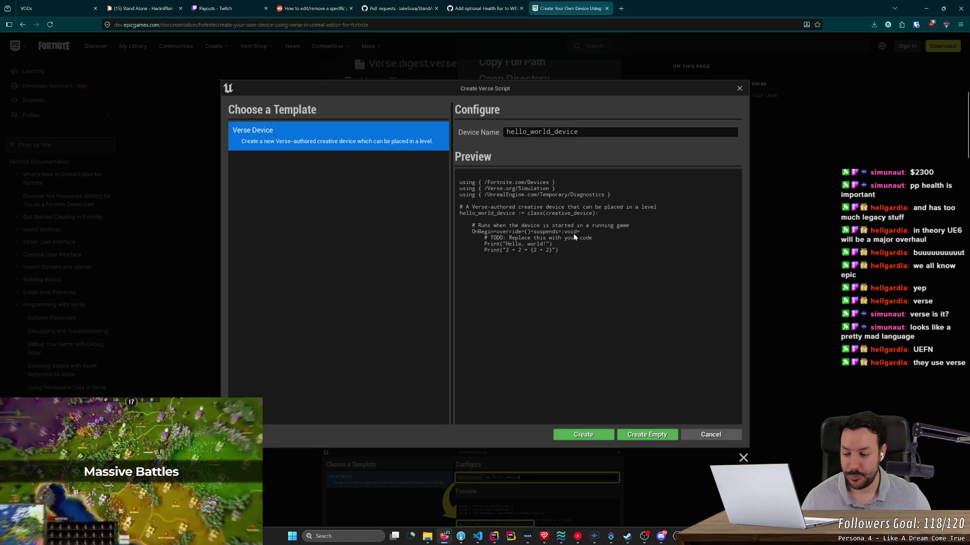
click(177, 223)
Read to the end of the guide, close its tab, and minimize the browser.
scroll(412, 293, down, 4)
scroll(407, 344, down, 5)
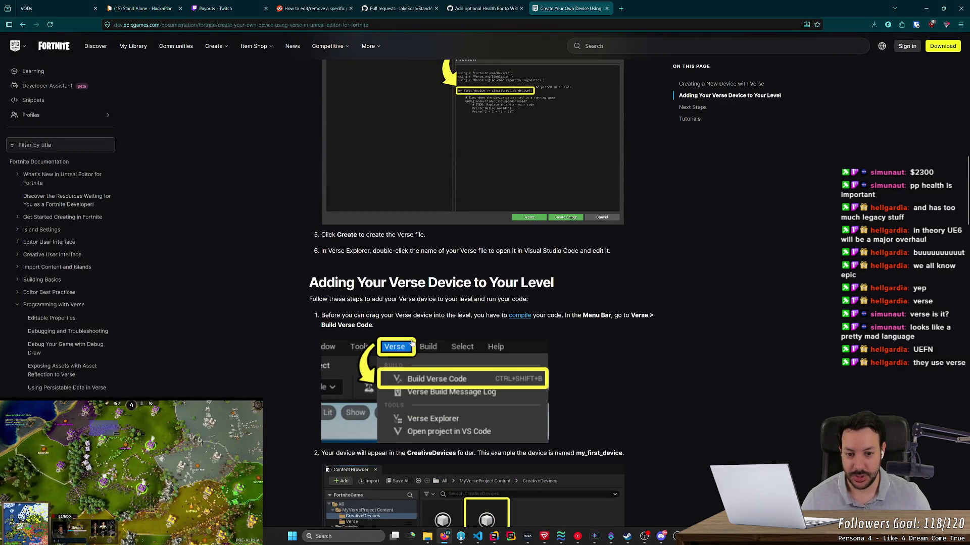
scroll(412, 343, down, 4)
scroll(319, 339, down, 10)
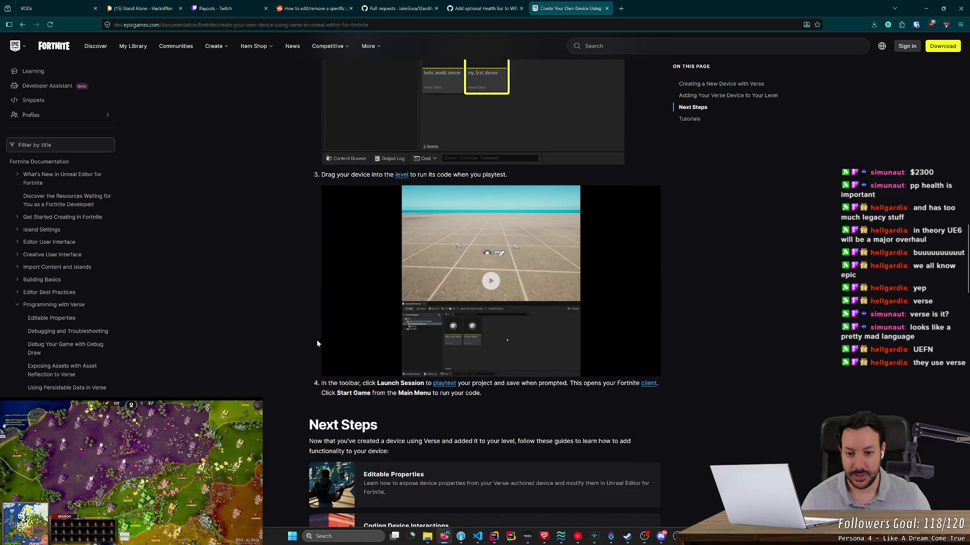
scroll(288, 339, down, 4)
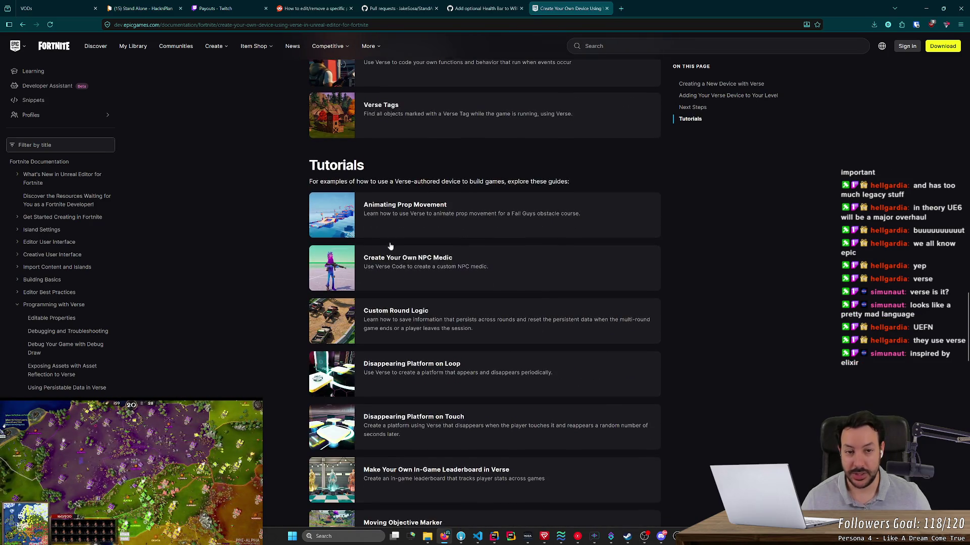
middle_click(572, 6)
click(926, 9)
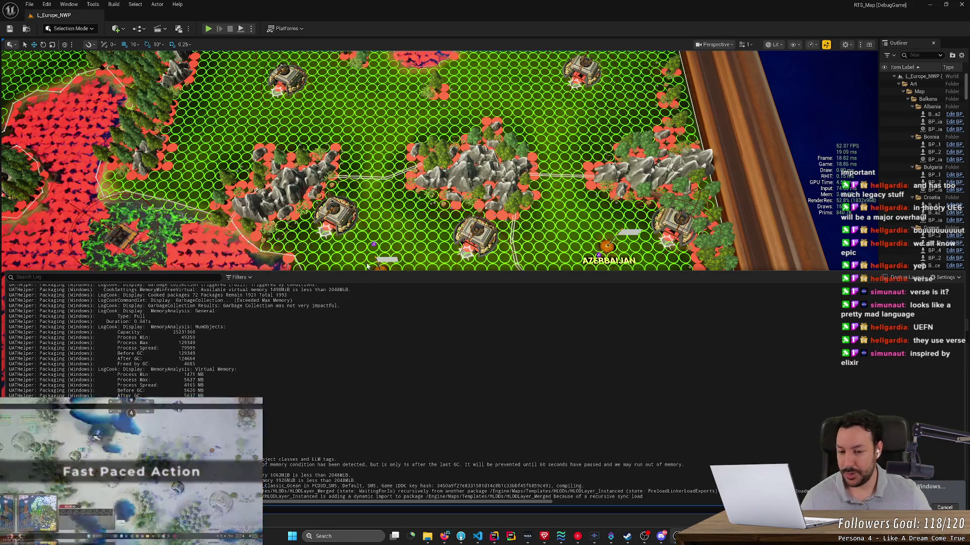
Enlarge the Output Log panel, scroll through the packaging output, and open its Filters menu.
drag(368, 272, 382, 187)
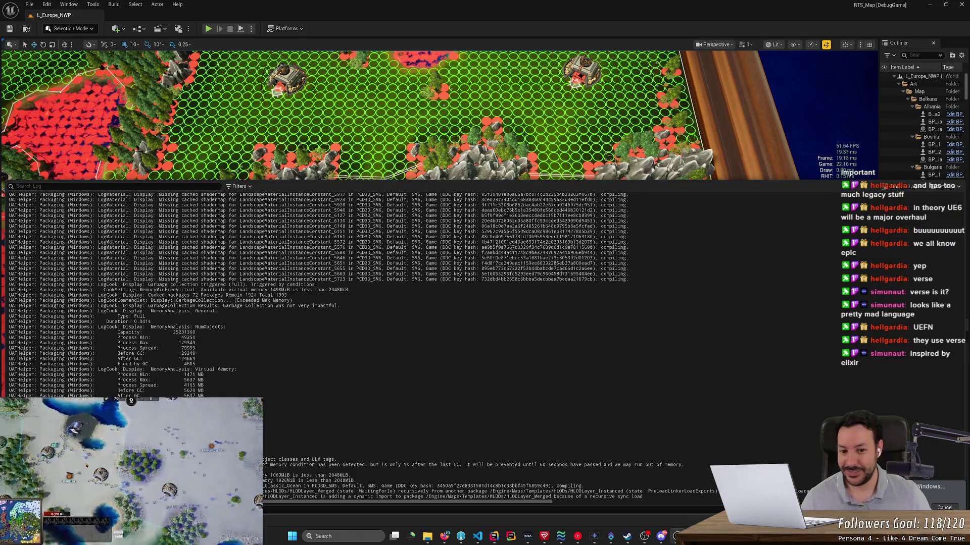
scroll(455, 343, up, 9)
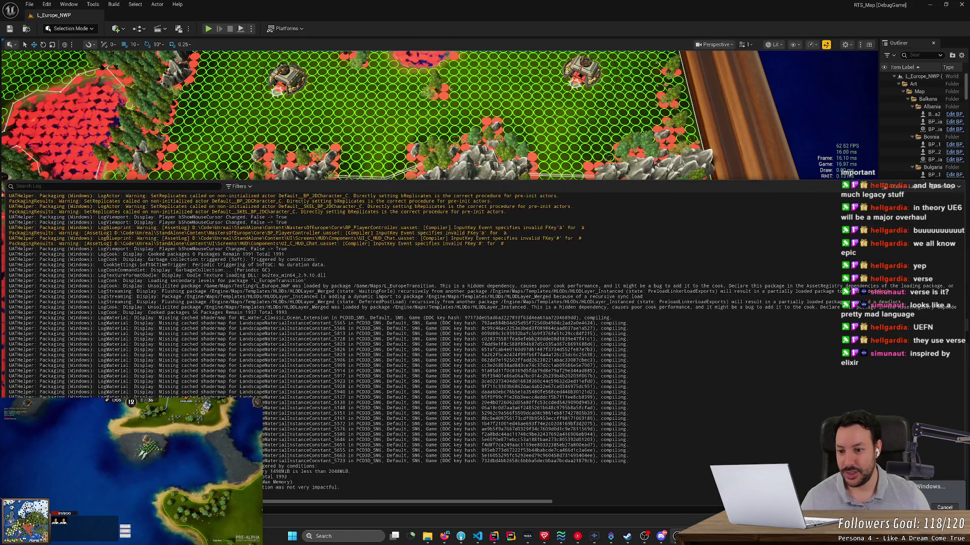
scroll(455, 343, up, 4)
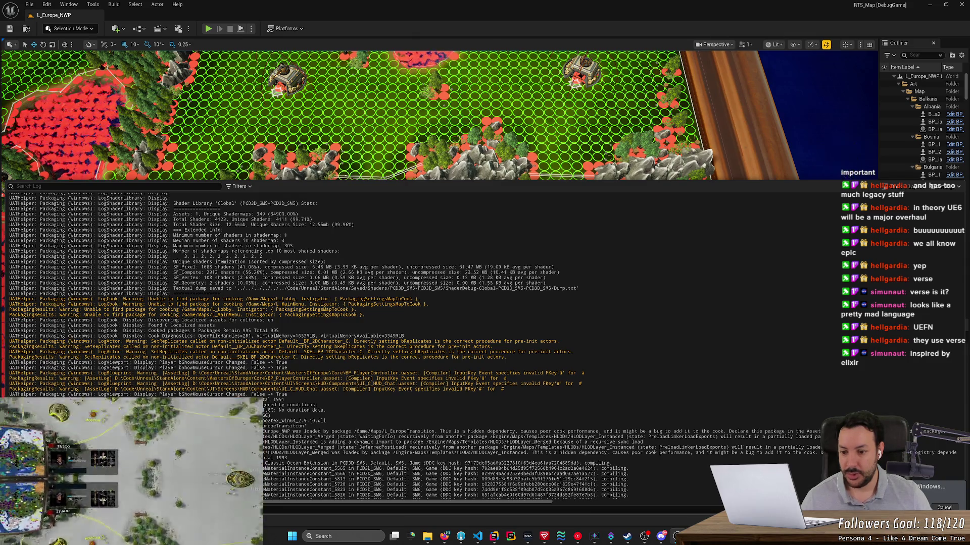
scroll(454, 343, down, 9)
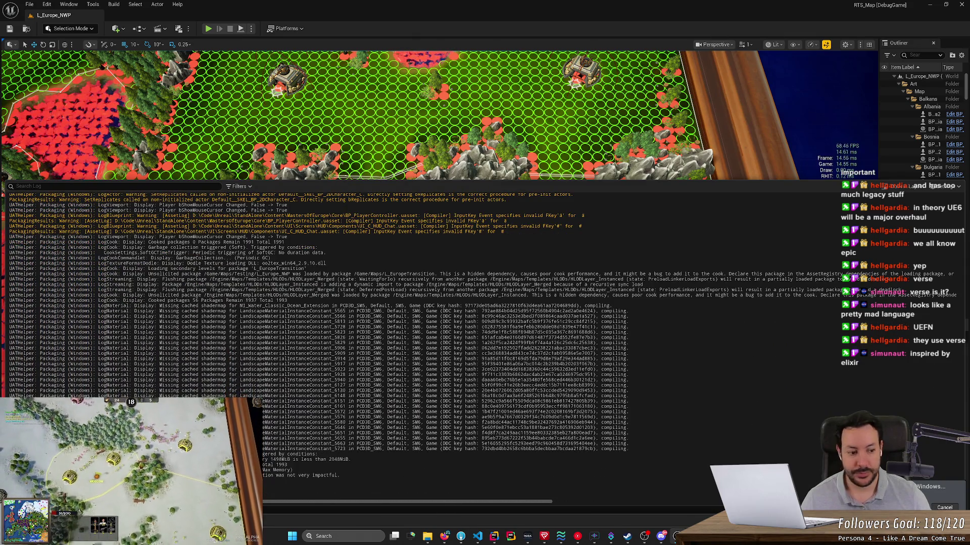
click(239, 187)
Filter the Output Log to errors only, select the word REGISTERING, and switch to Rider.
mouse_move(283, 247)
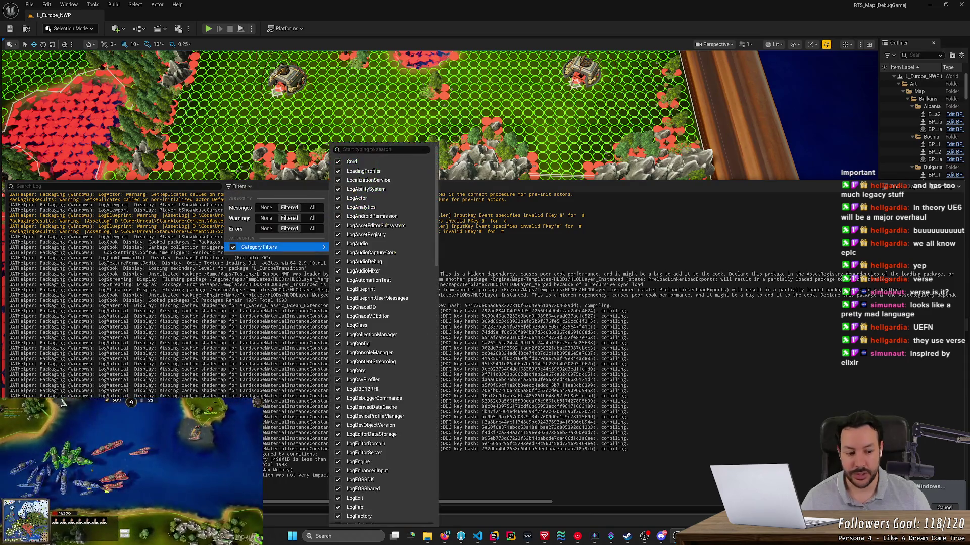
key(Escape)
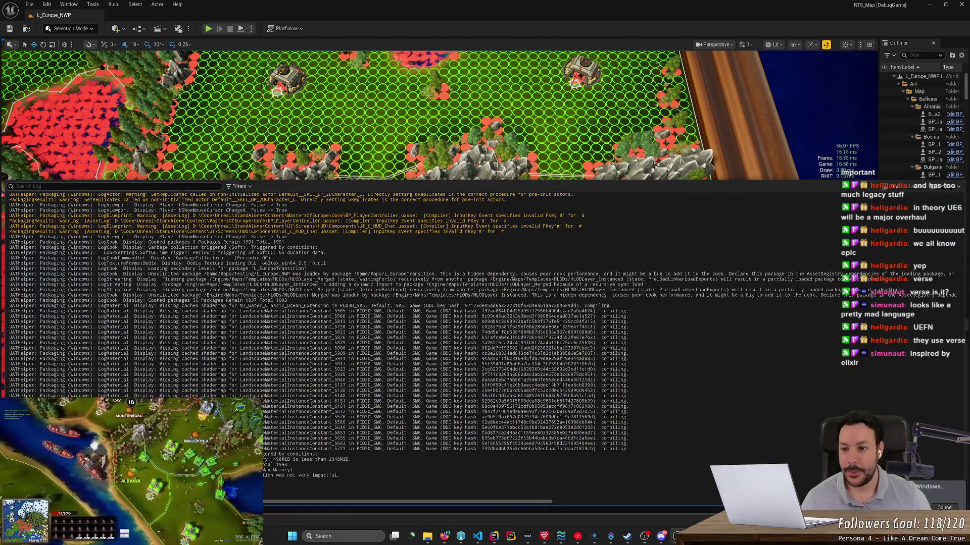
click(239, 186)
click(264, 218)
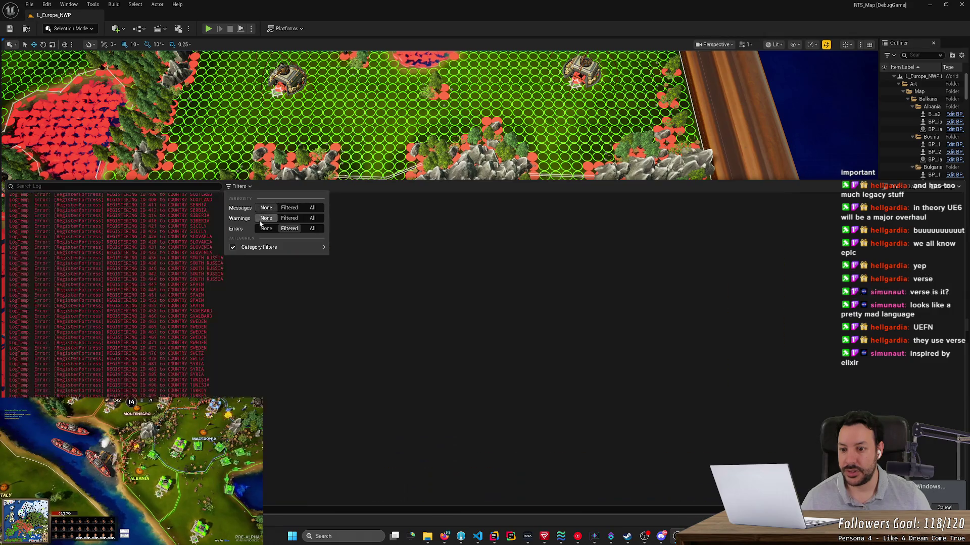
key(Escape)
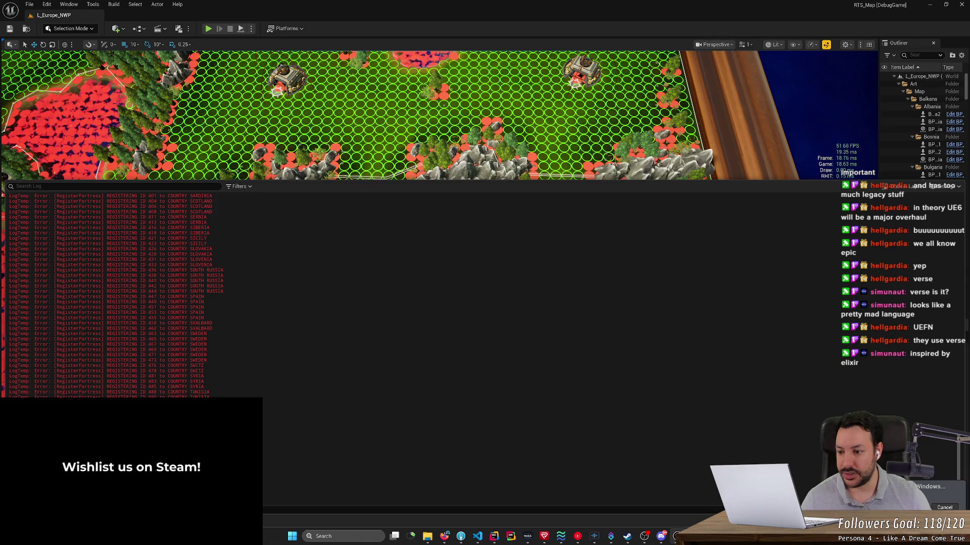
double_click(121, 338)
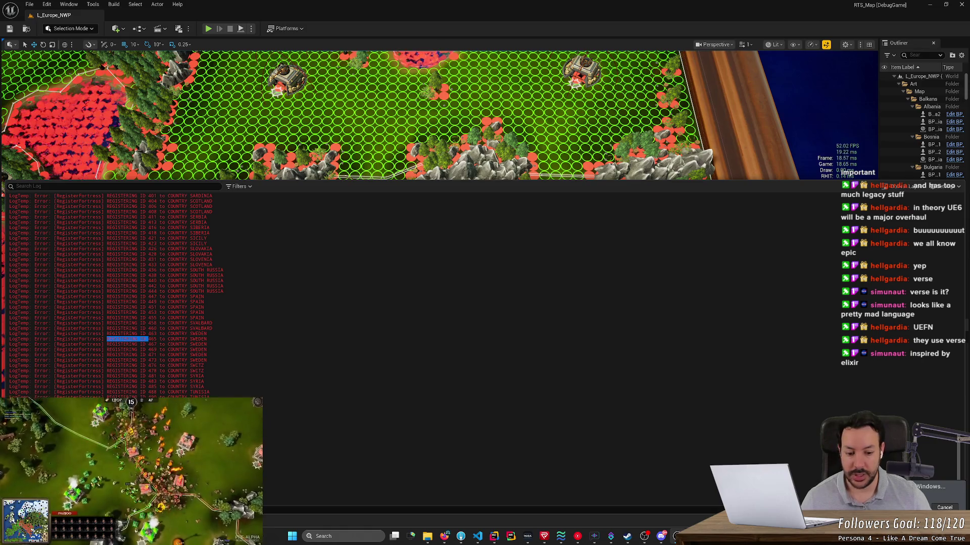
key(alt+Tab)
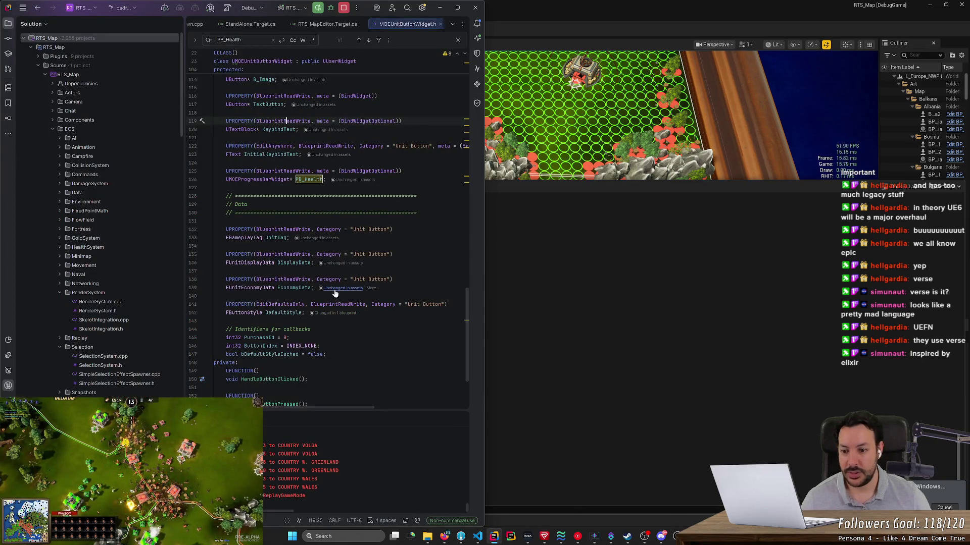
Search the project for REGISTERING, open the ECSManager.cpp log line, and return to Unreal.
key(ctrl+t)
key(ctrl+v)
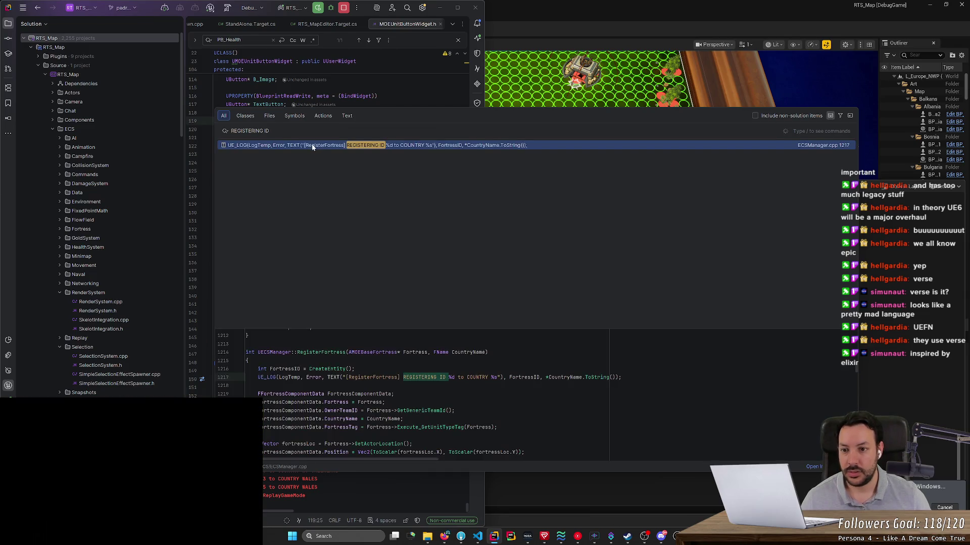
click(312, 147)
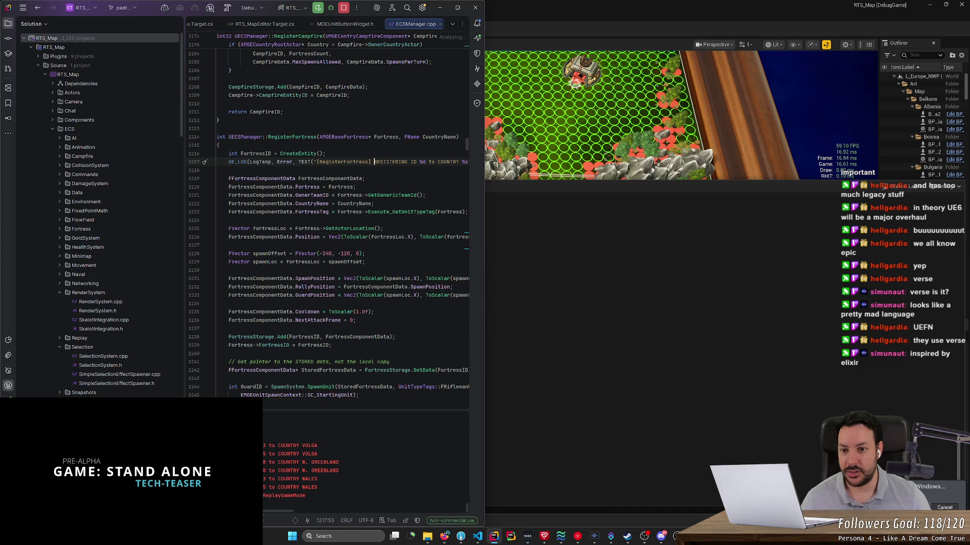
key(alt+Tab)
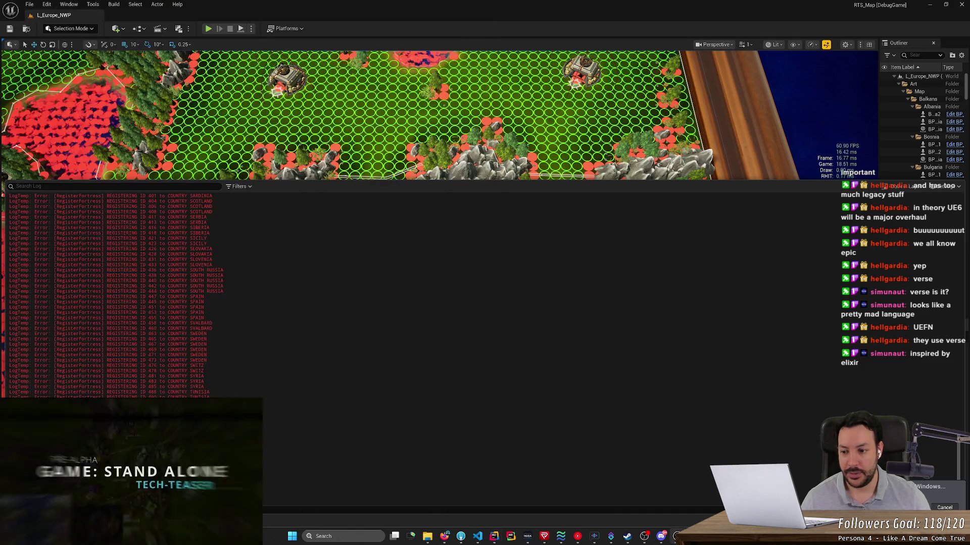
Make the Output Log show errors, messages and warnings, then restore the editor to a floating window.
scroll(117, 293, down, 1)
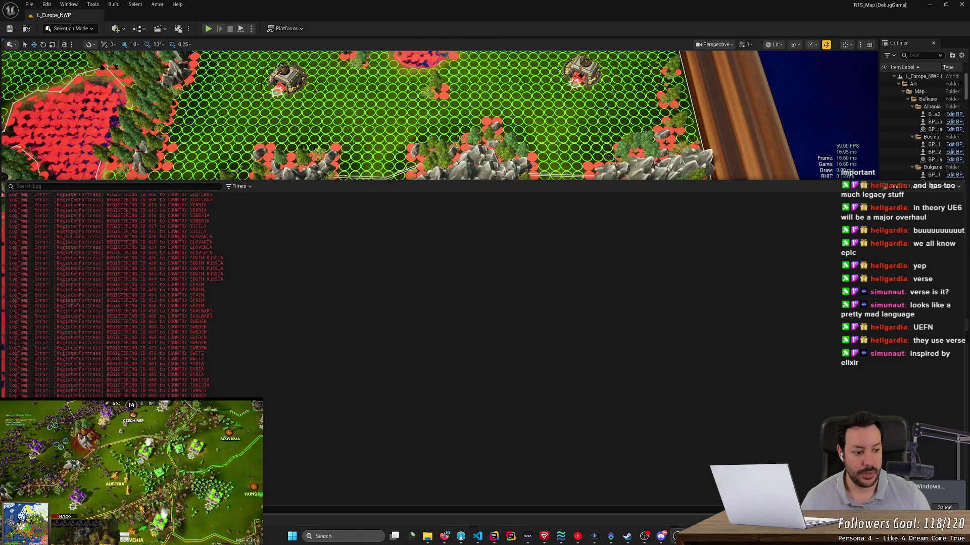
click(239, 187)
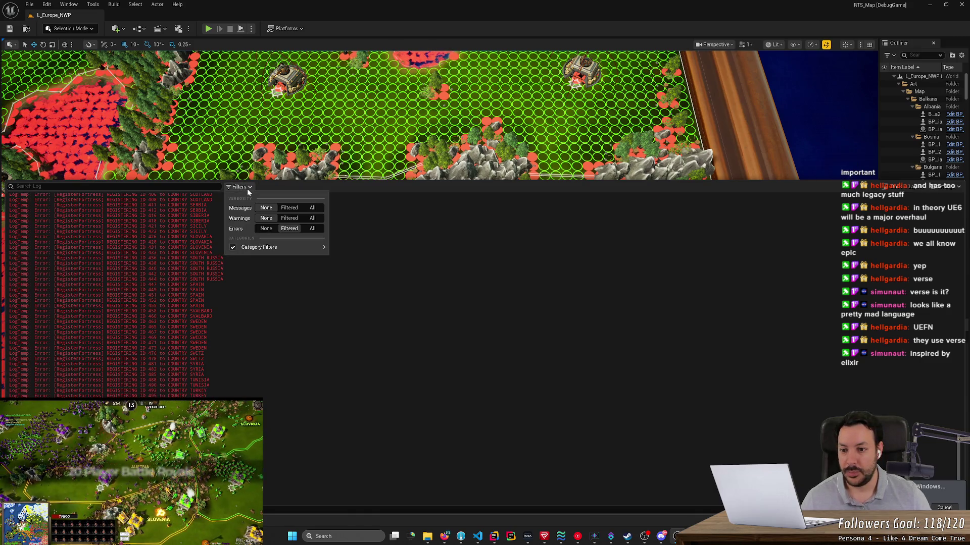
click(266, 229)
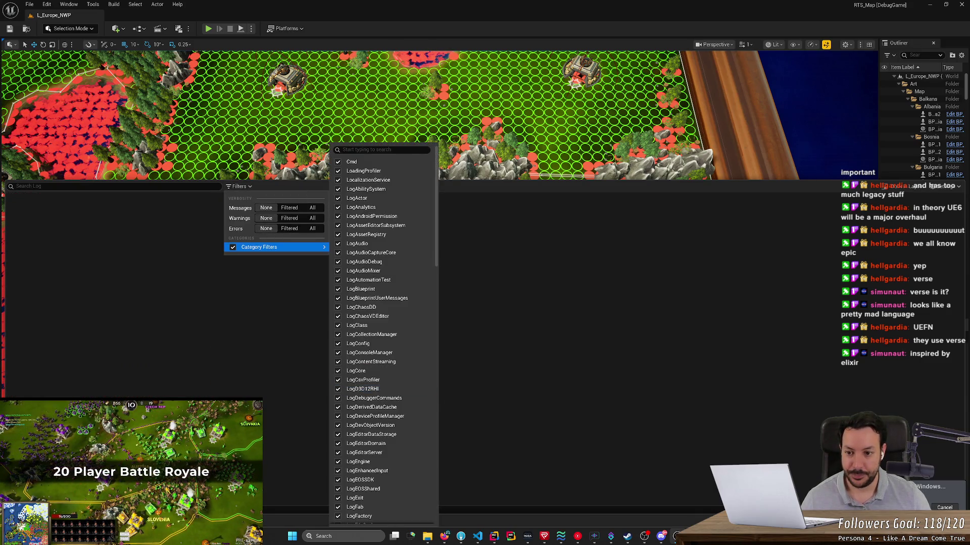
click(290, 228)
click(293, 221)
click(289, 207)
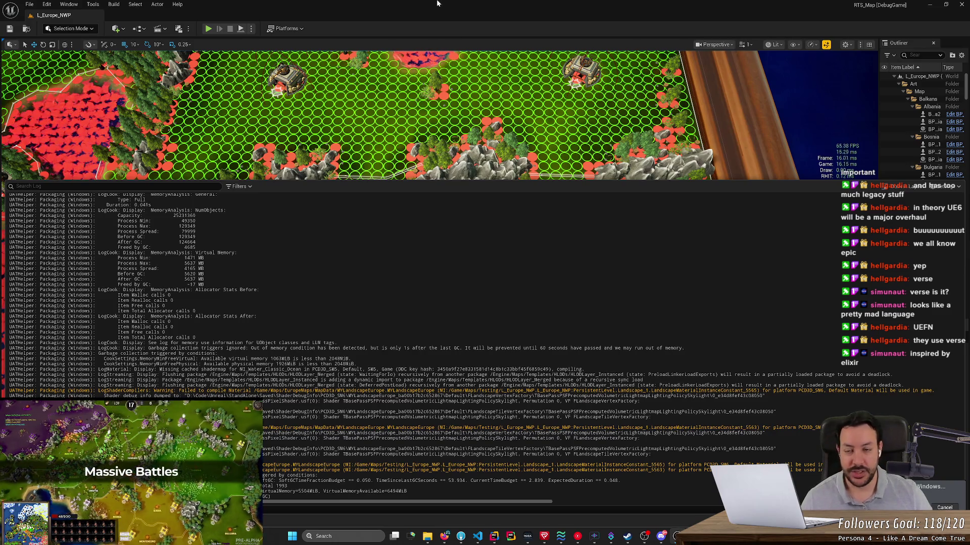
drag(437, 4, 388, 45)
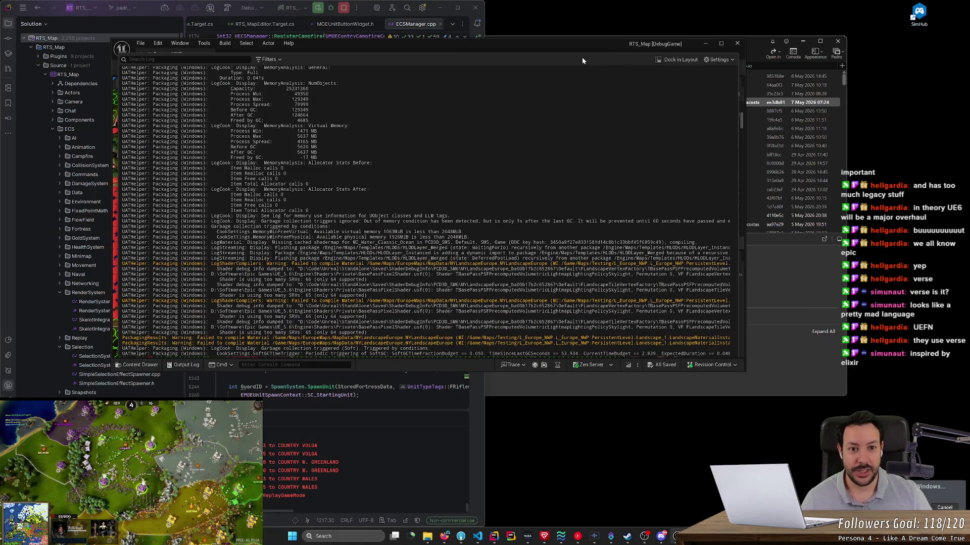
Snap the Unreal Editor to the right half with Rider on the left, then open Task Manager.
drag(628, 54, 969, 151)
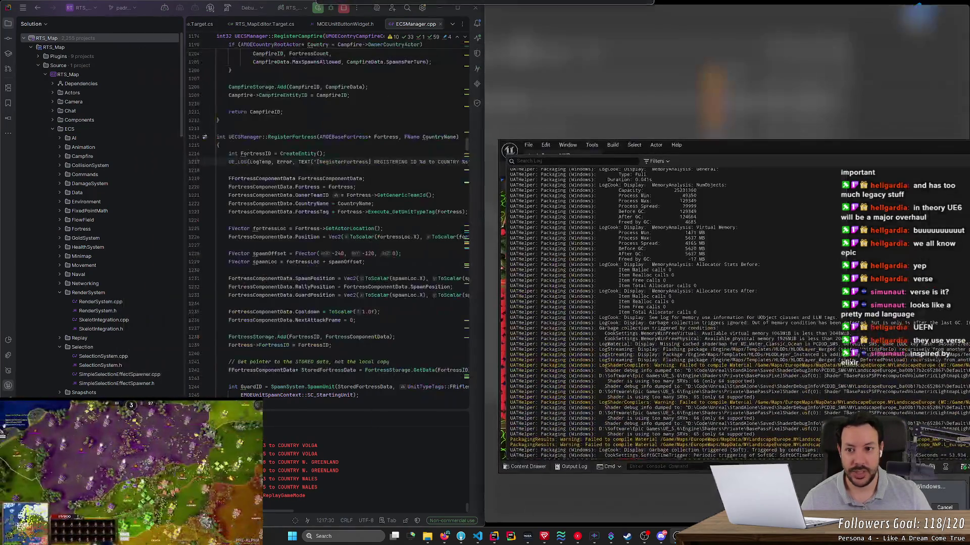
click(85, 106)
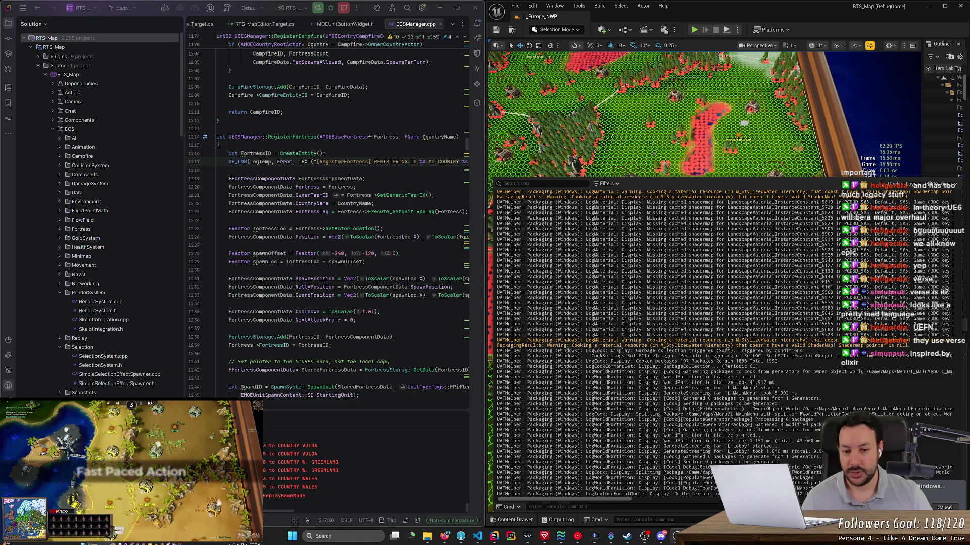
key(ctrl+shift+Escape)
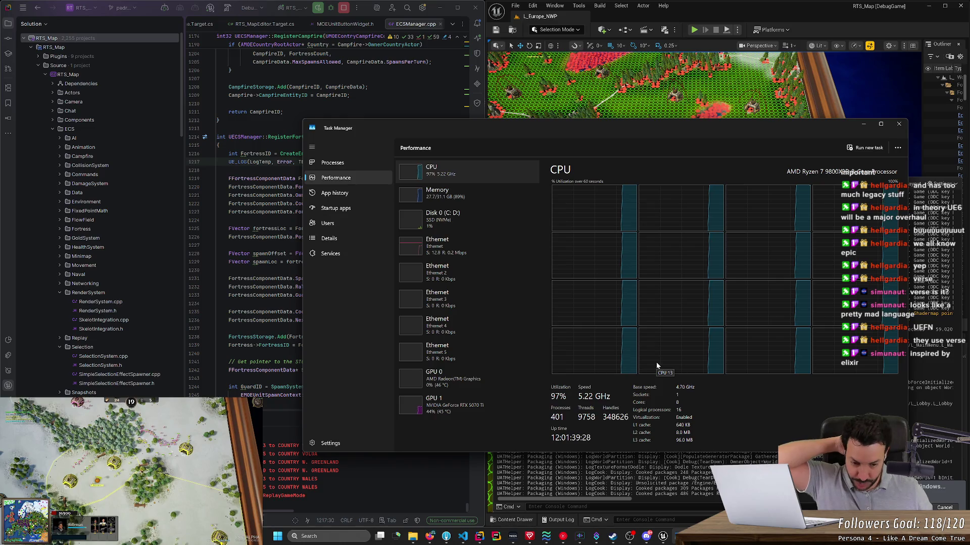
Switch from Task Manager to Firefox showing GitHub pull request #212.
mouse_move(446, 536)
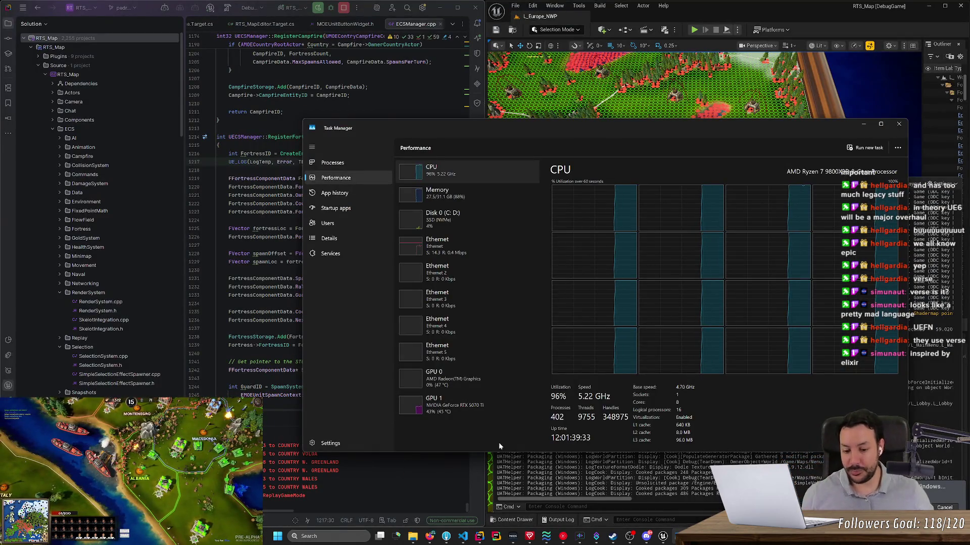
click(429, 537)
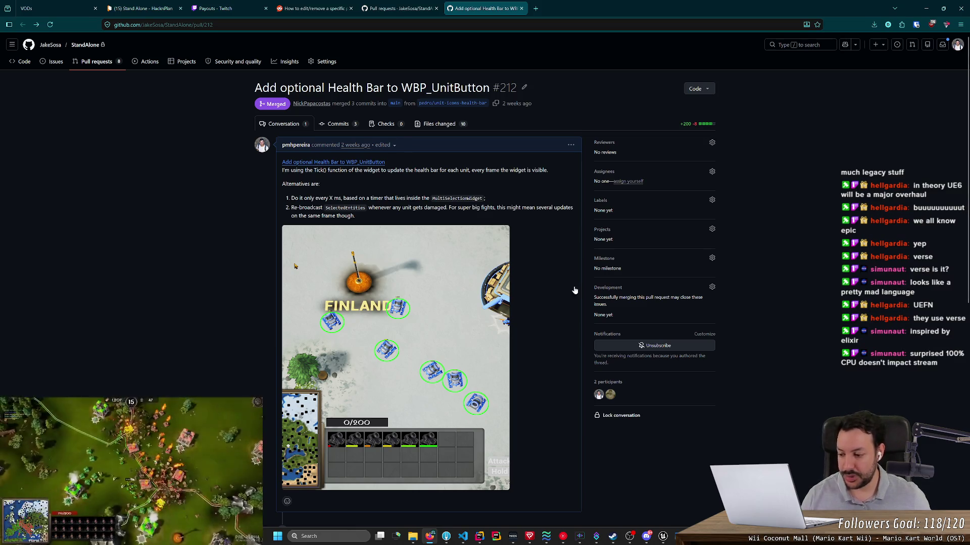
Check CPU load and the Unreal packaging log, then return to GitHub and open a new tab.
click(630, 535)
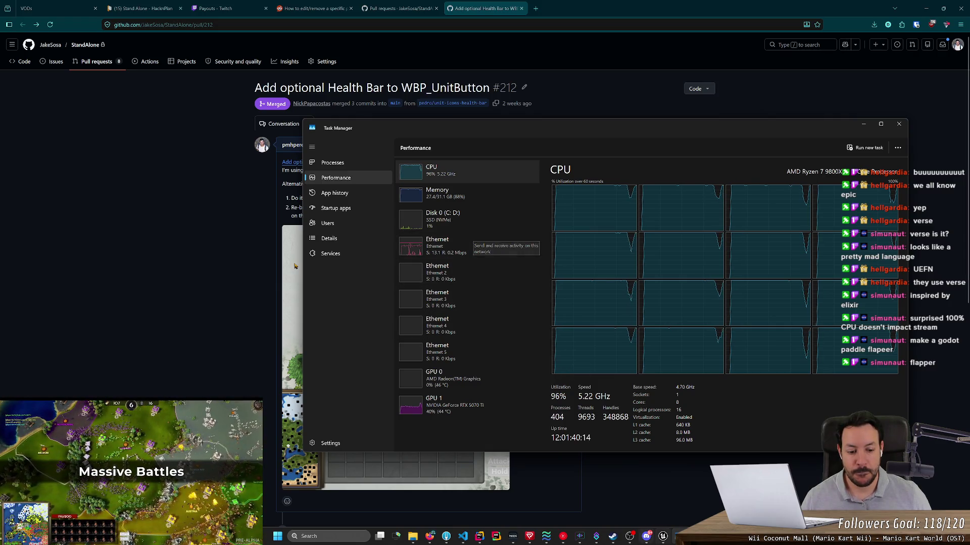
key(alt+Tab)
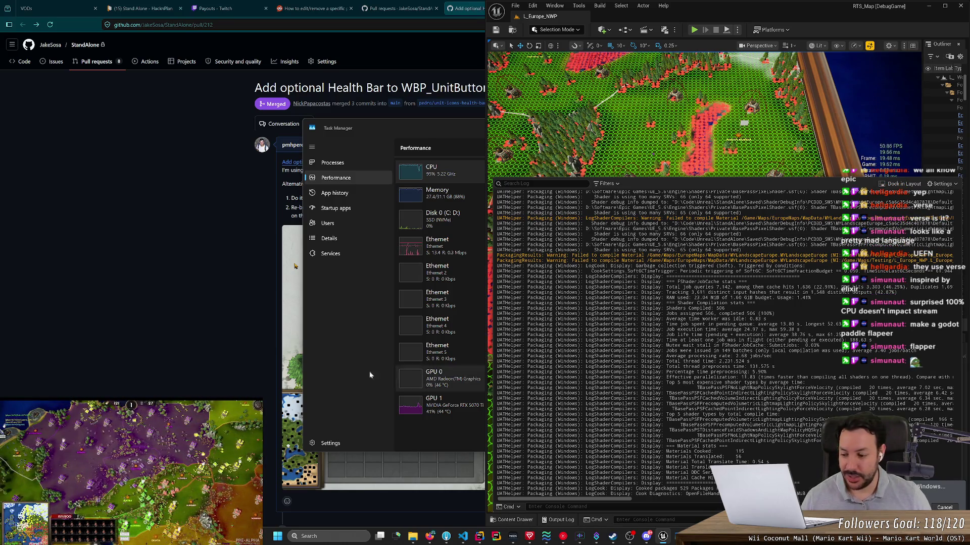
click(465, 8)
click(536, 9)
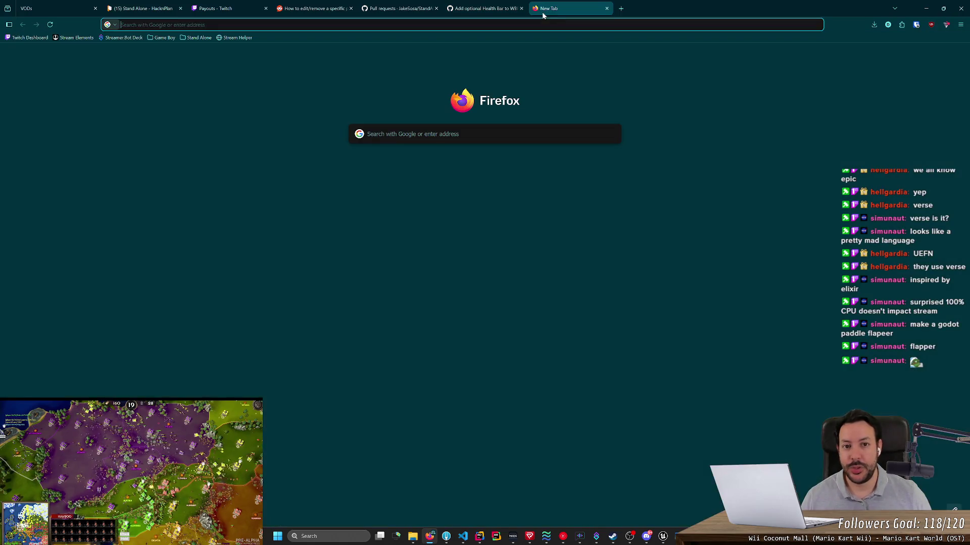
Load codingame.com and go to the profile's Friends page from the account menu.
text(codingame.com/)
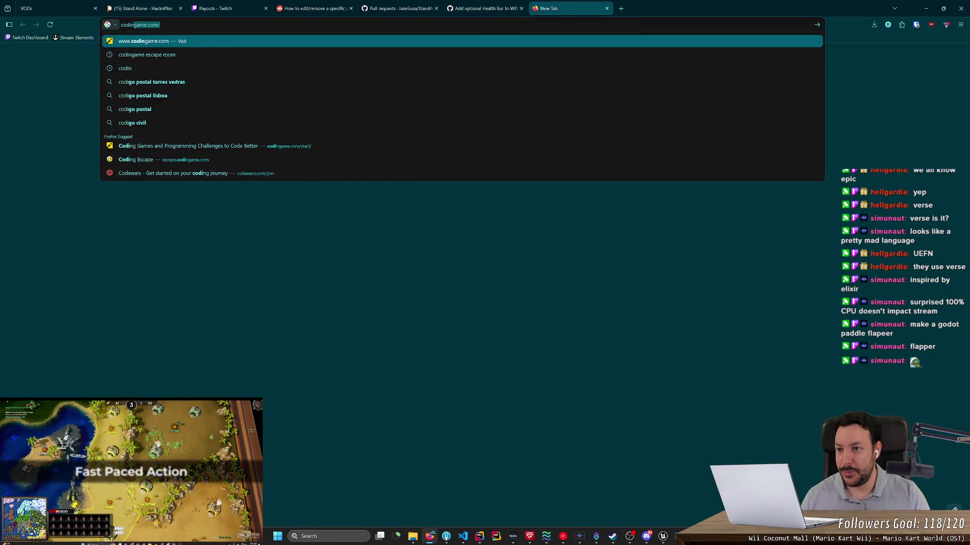
key(Return)
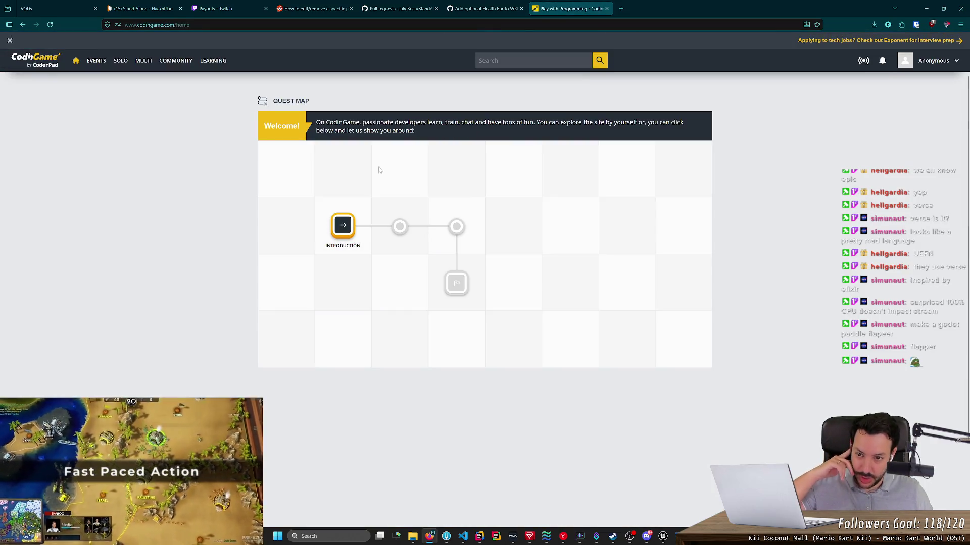
click(935, 60)
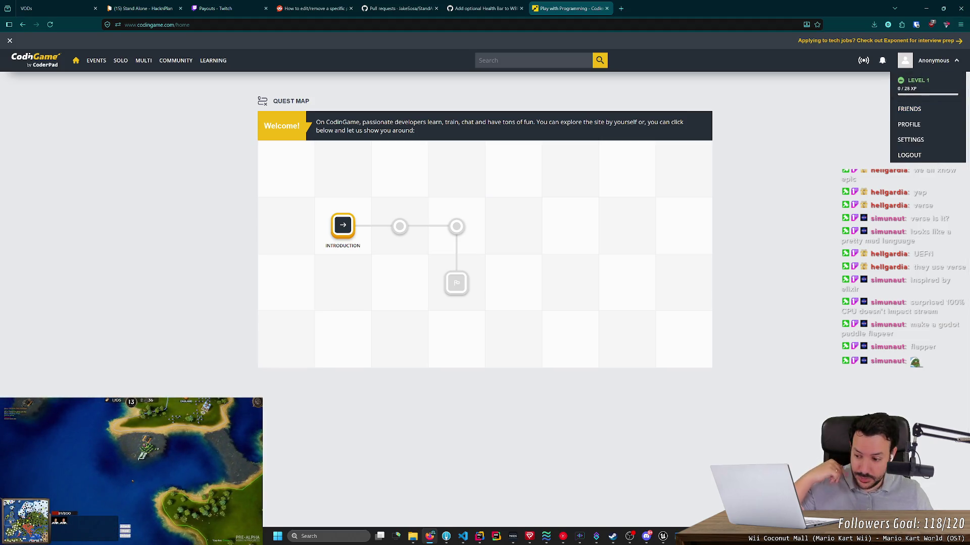
click(918, 109)
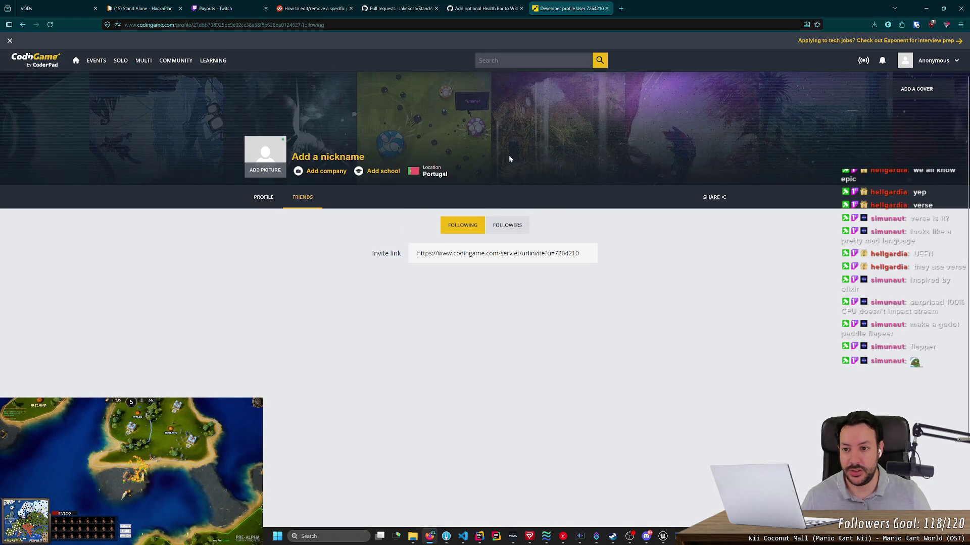
Set and confirm a profile nickname, then start adding a profile picture.
click(331, 157)
text(dudezord)
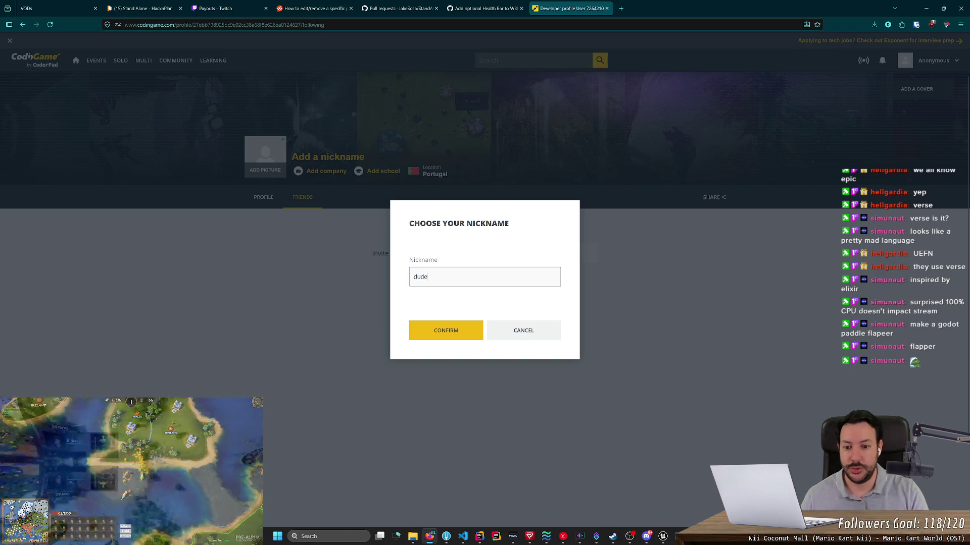
click(439, 330)
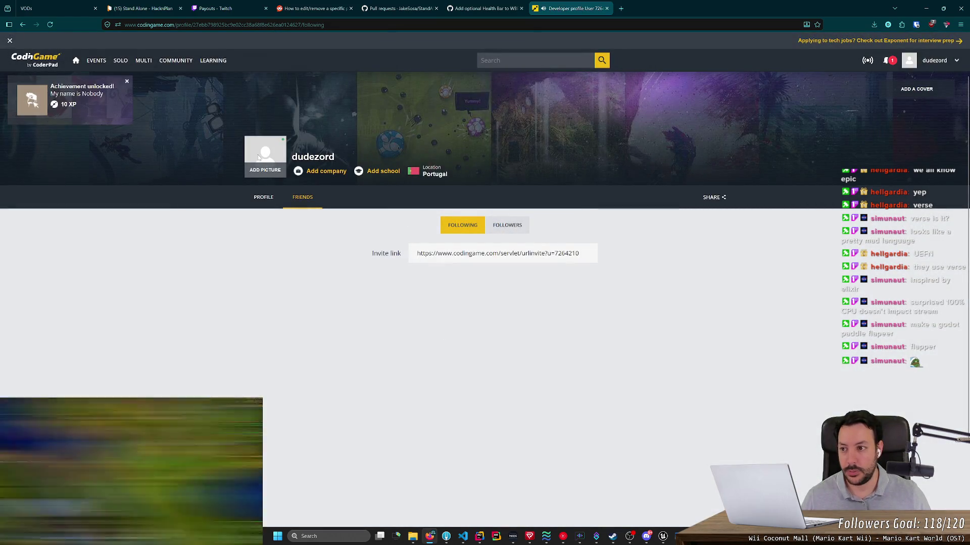
click(264, 170)
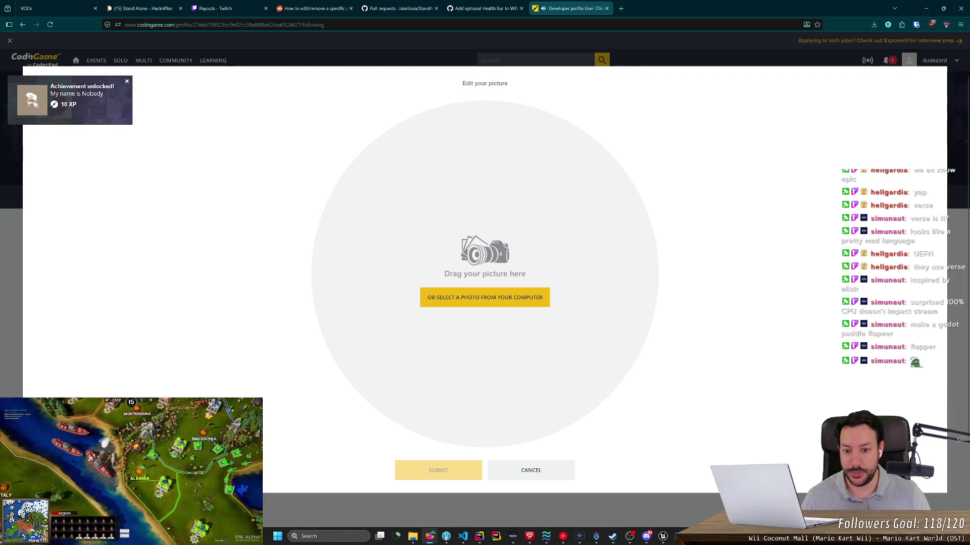
Choose the white-on-dark logo PNG from the Downloads folder for upload.
click(464, 301)
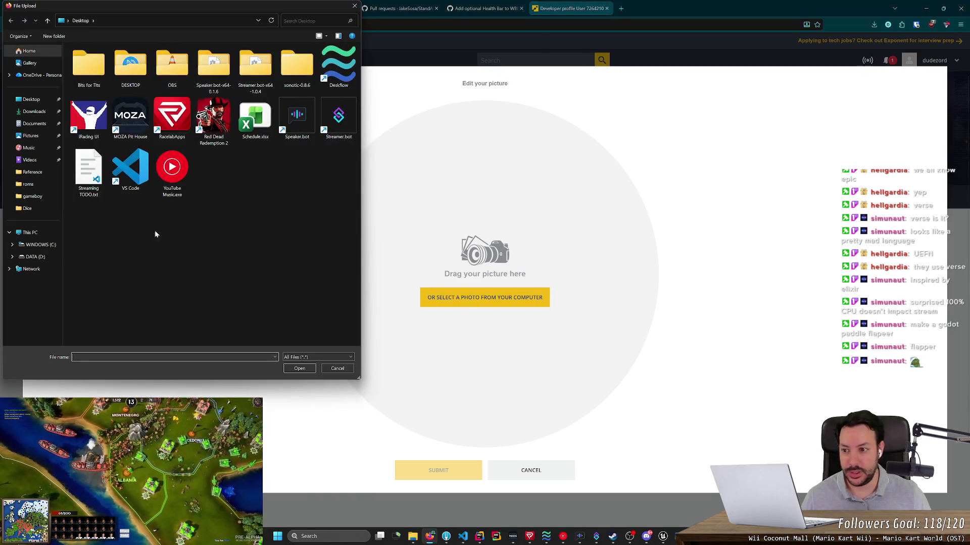
click(36, 134)
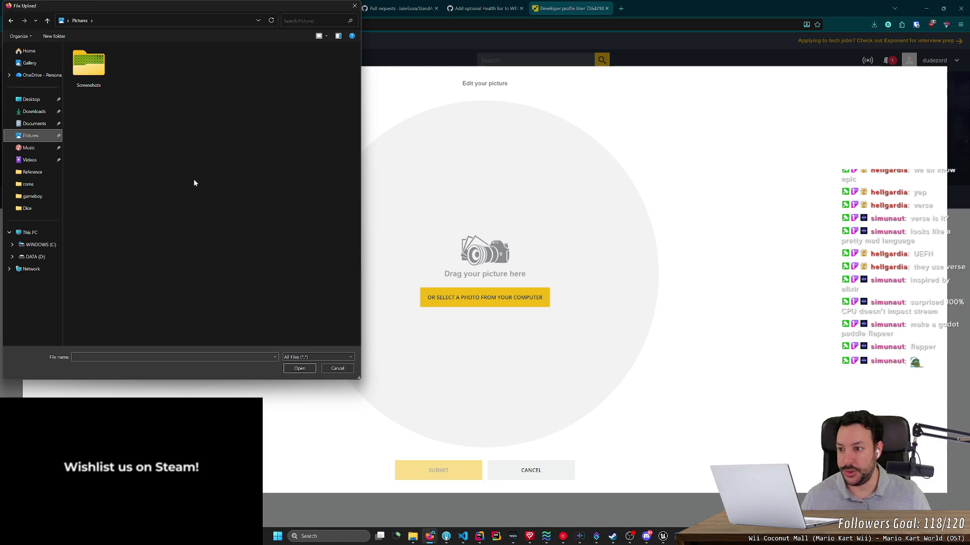
click(40, 111)
scroll(239, 219, down, 10)
scroll(239, 222, down, 5)
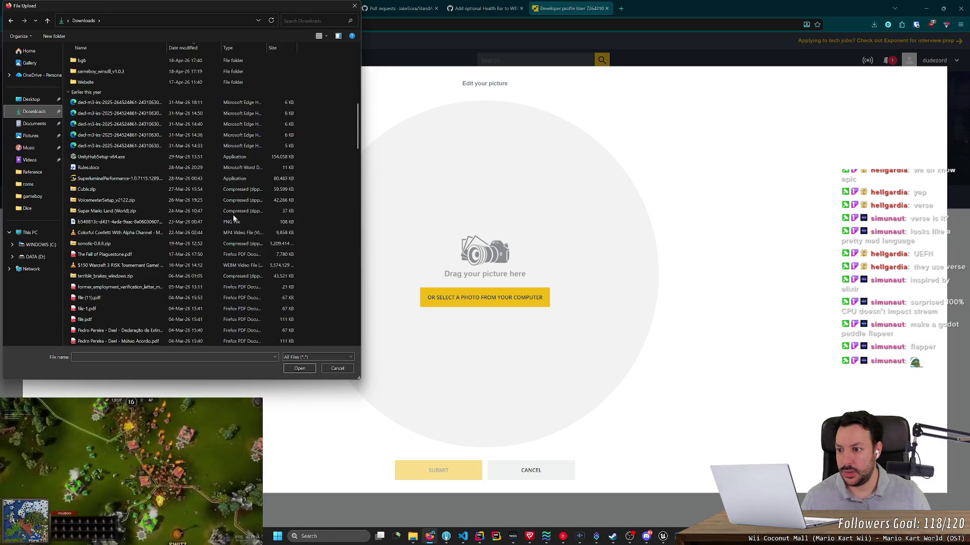
click(151, 357)
text(dude)
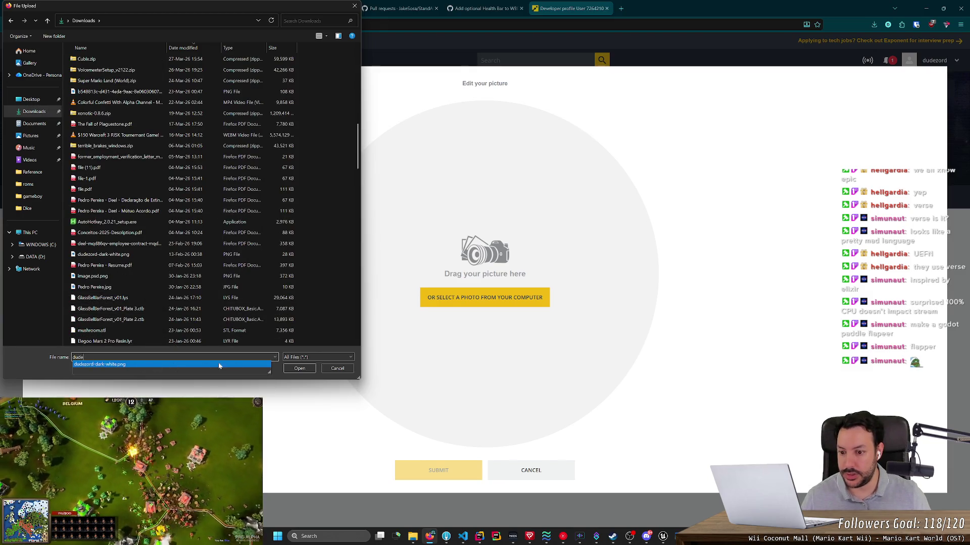
click(219, 364)
click(299, 368)
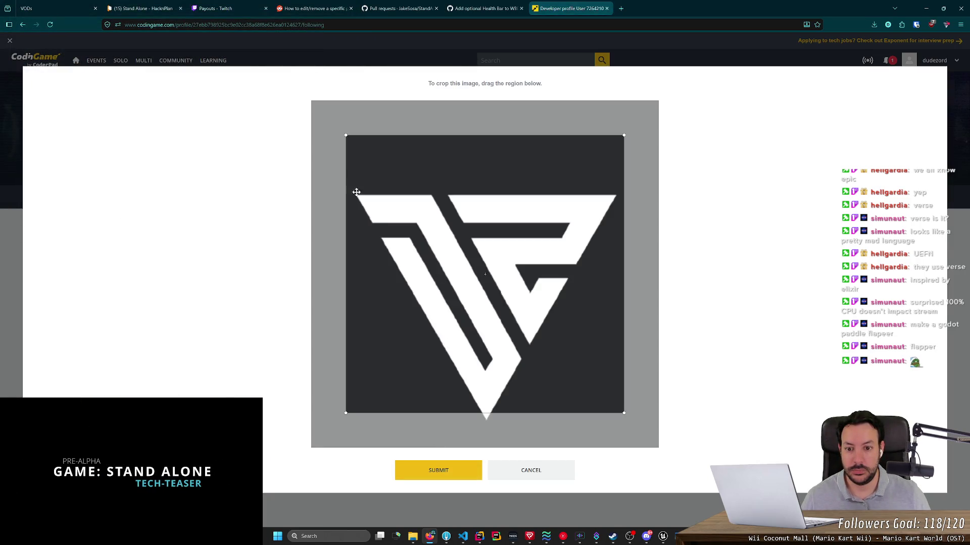
Stretch the crop area over the whole image and submit the profile picture.
drag(346, 135, 278, 78)
drag(623, 413, 658, 448)
click(439, 470)
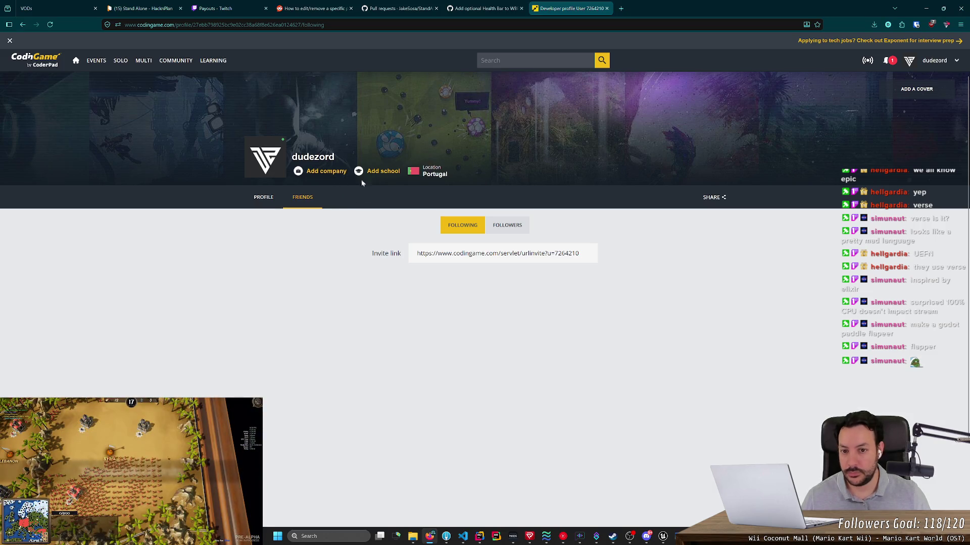
Dismiss the CodinGame achievement notification, close Notifications, and bring the Unreal Engine editor forward.
click(263, 198)
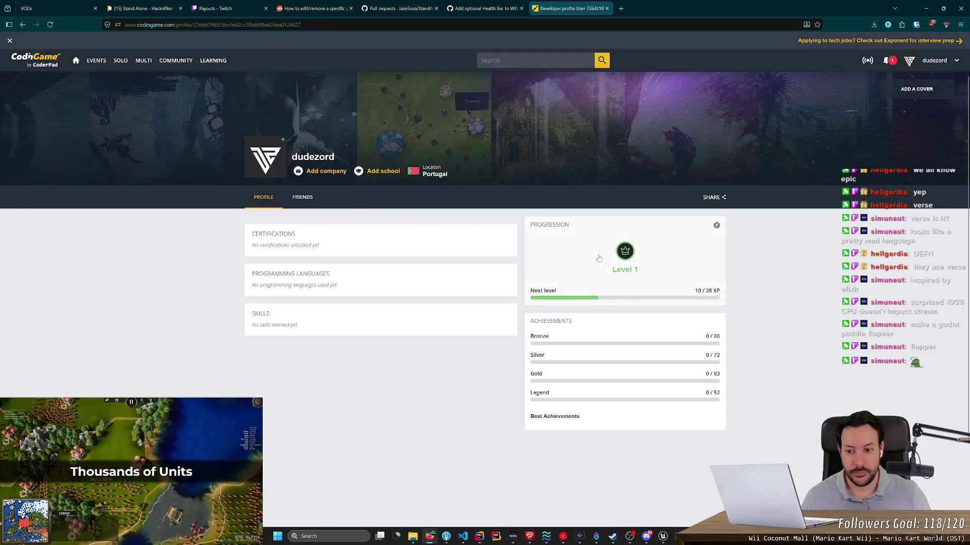
click(885, 62)
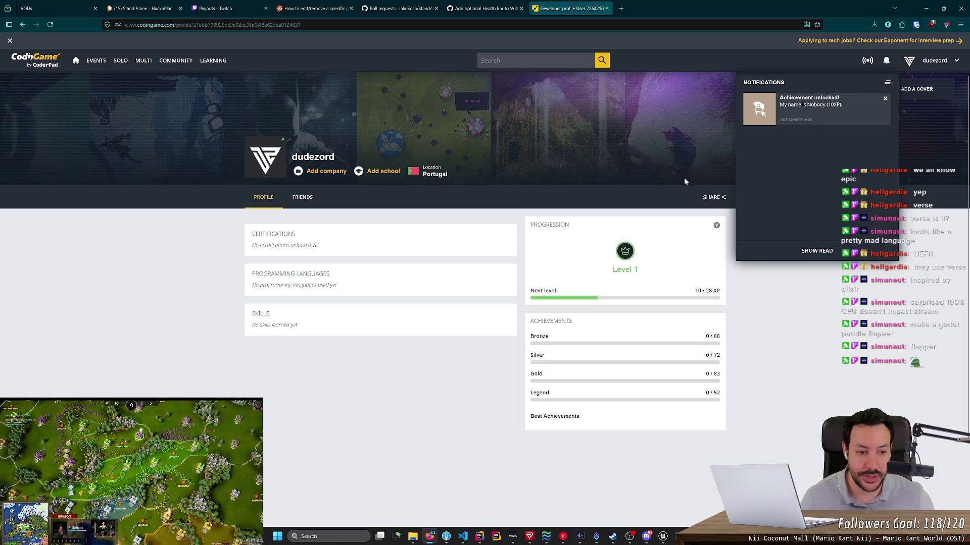
click(885, 100)
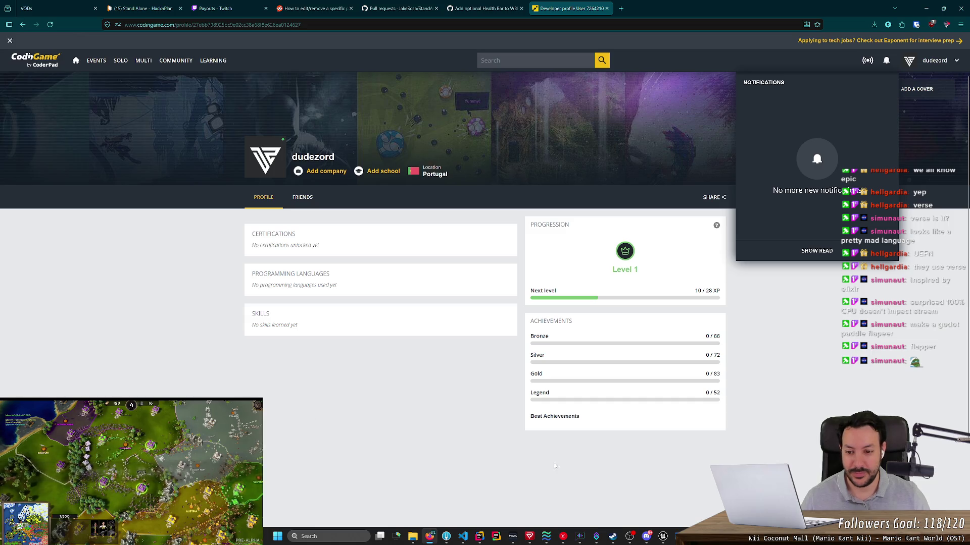
click(339, 344)
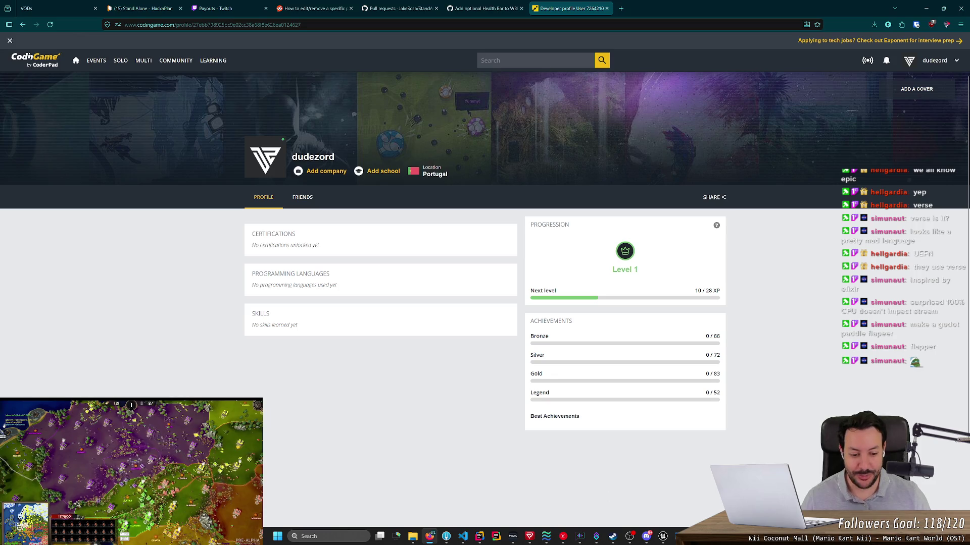
click(663, 536)
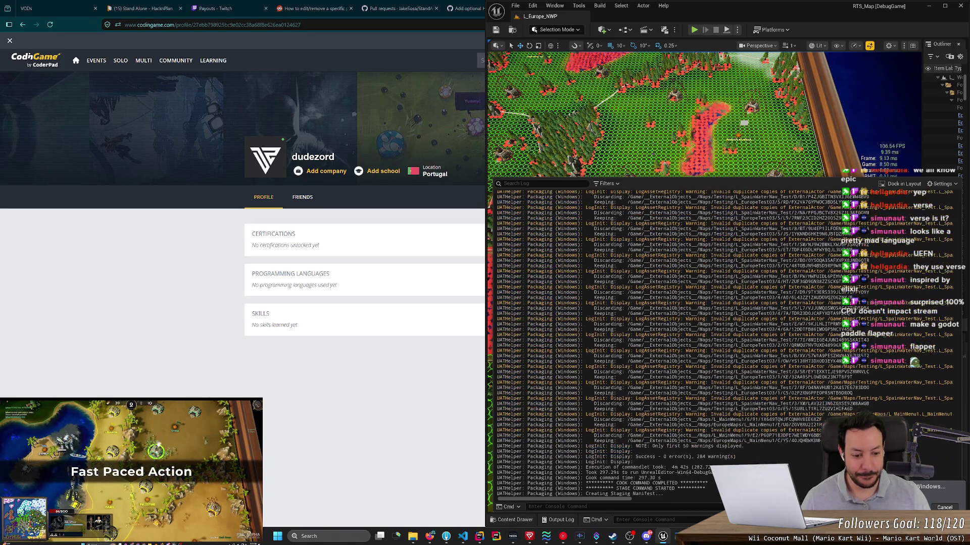
Set the Output Log's Messages verbosity filter to None so only the red error lines remain.
click(613, 185)
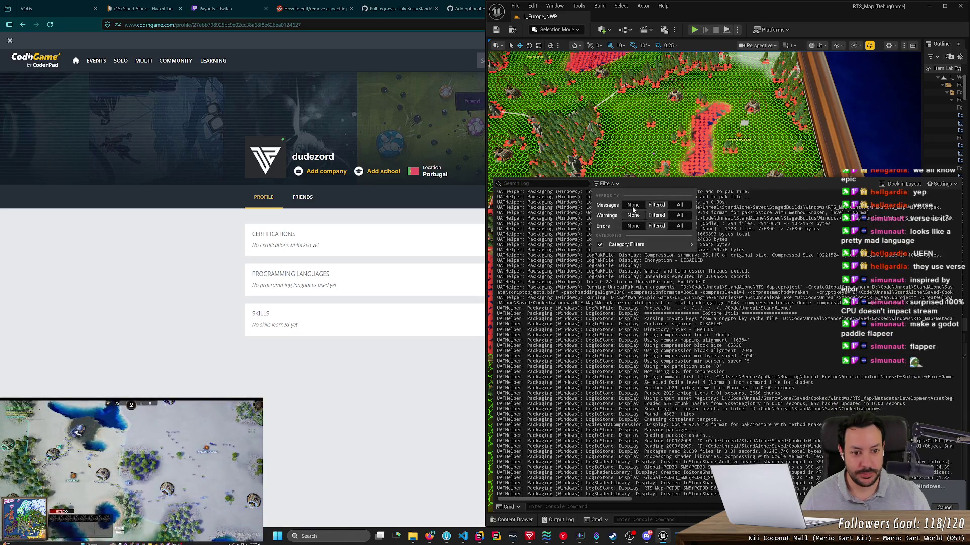
click(633, 206)
mouse_move(626, 244)
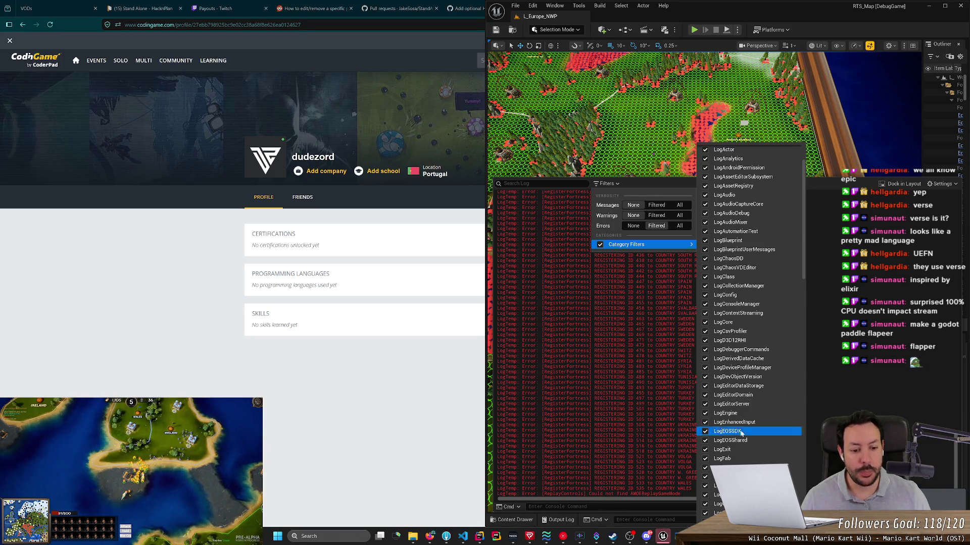
key(Escape)
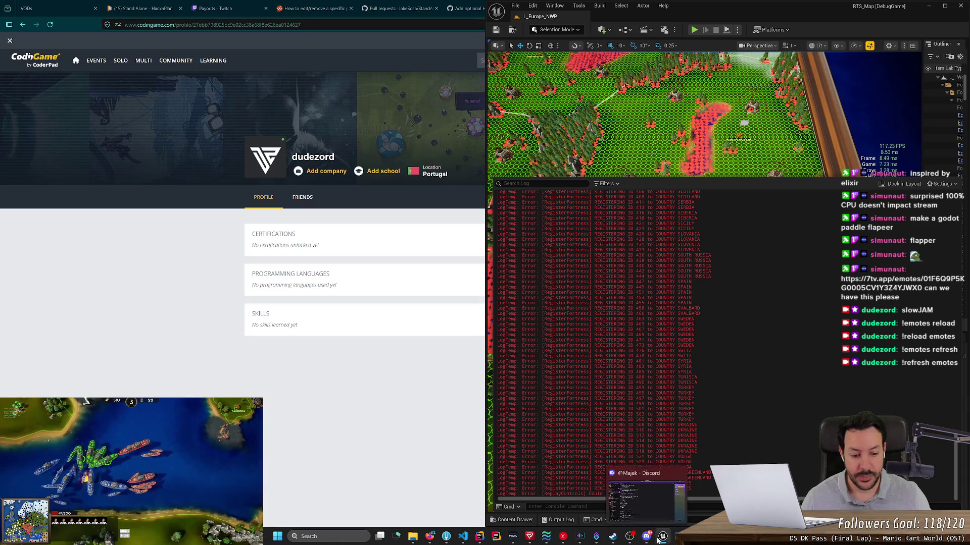
Bring OBS forward, check the Chat | Browser source properties, then minimize OBS.
click(662, 536)
click(663, 537)
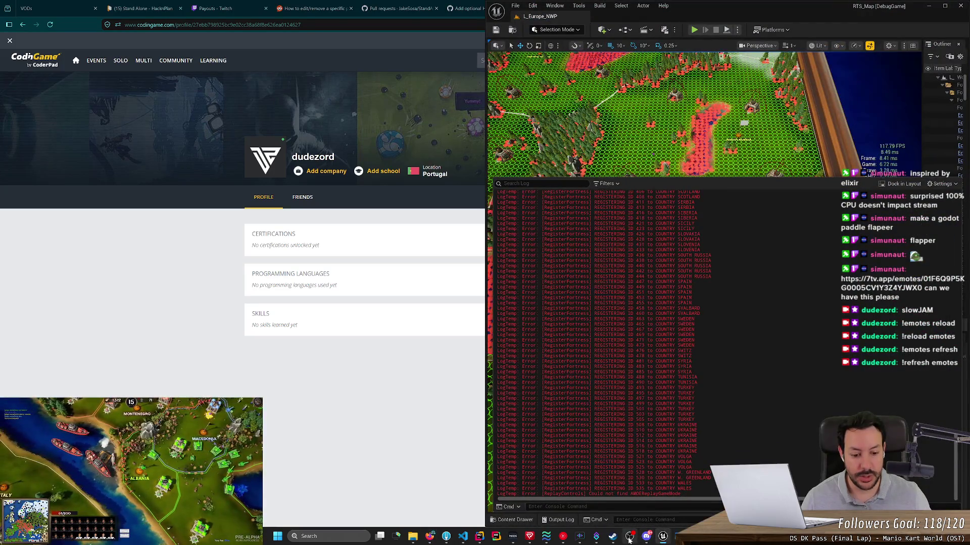
click(629, 537)
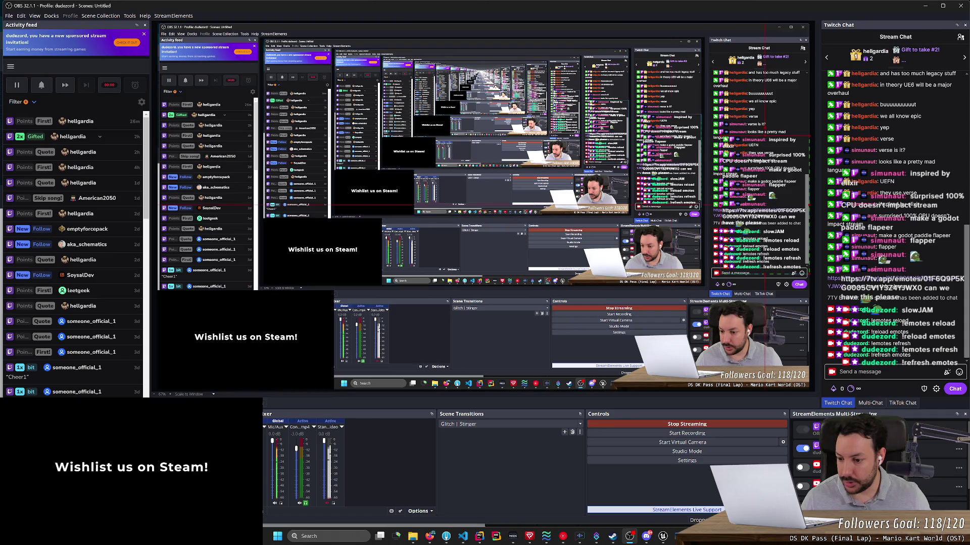
double_click(384, 439)
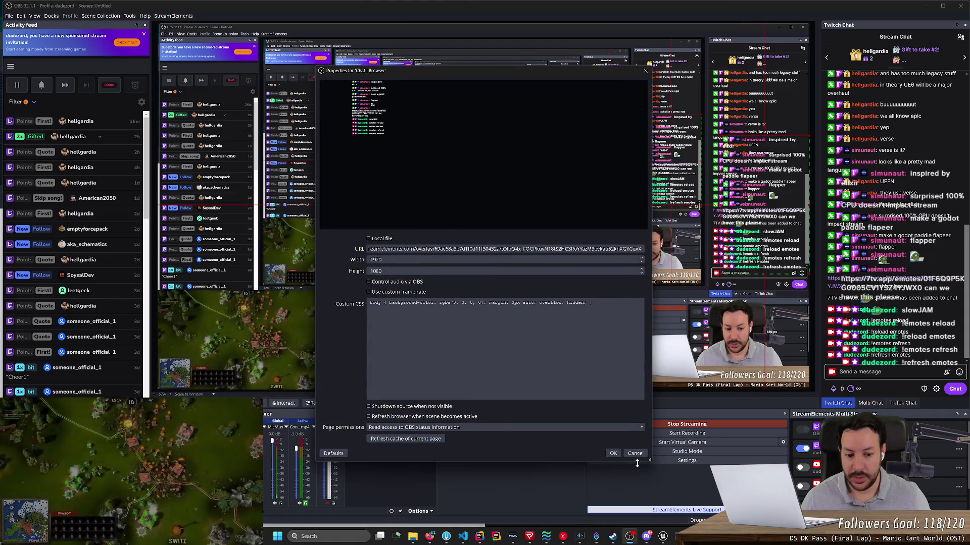
key(Escape)
double_click(384, 440)
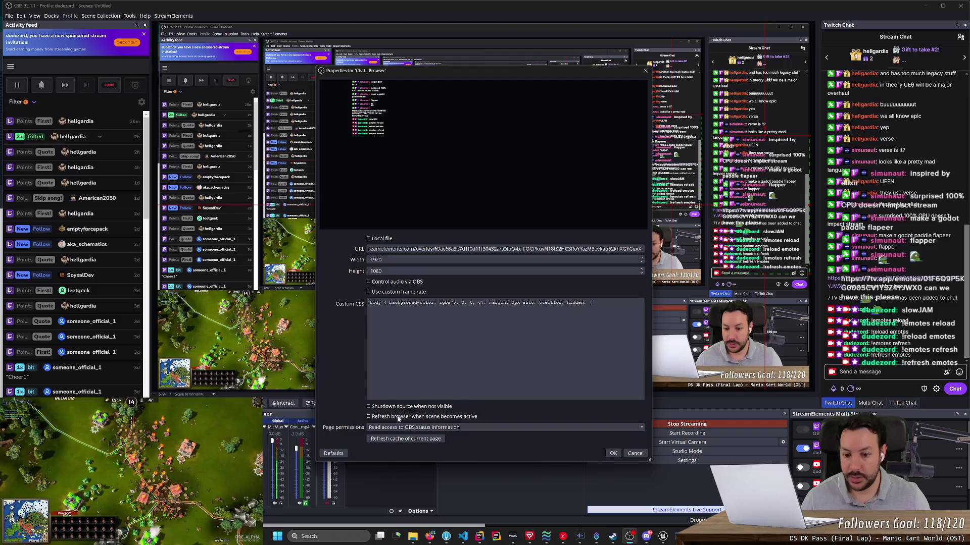
click(613, 453)
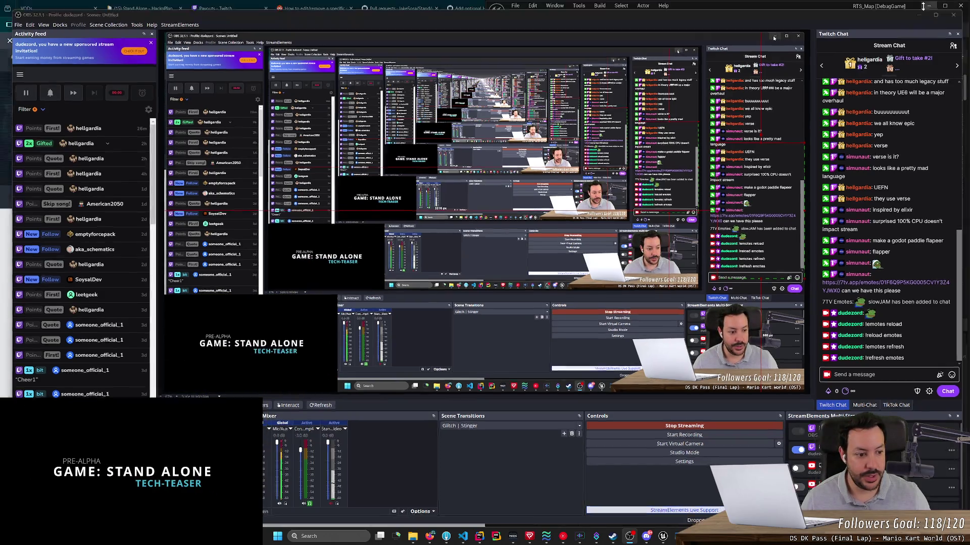
click(924, 7)
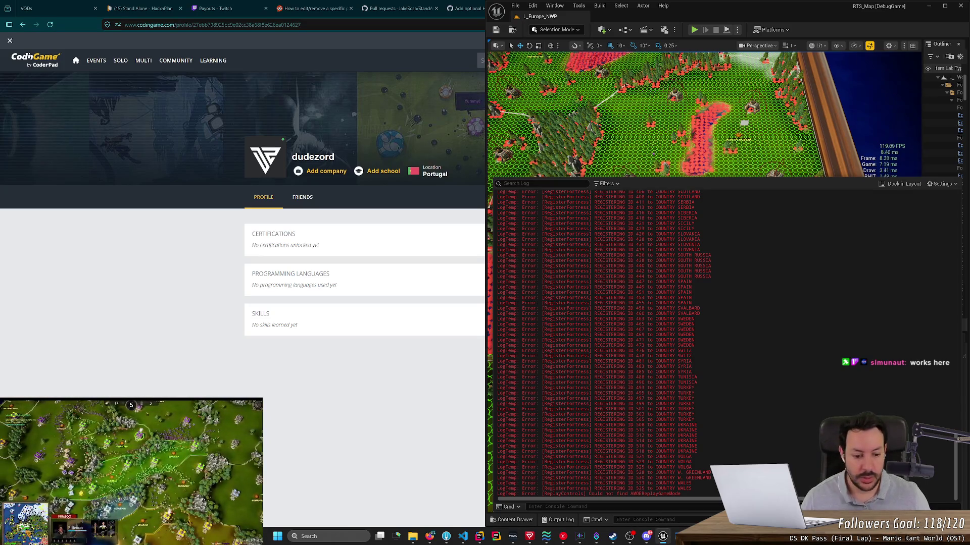
Post the slowJAM emote in the OBS Twitch chat and minimize OBS.
click(630, 538)
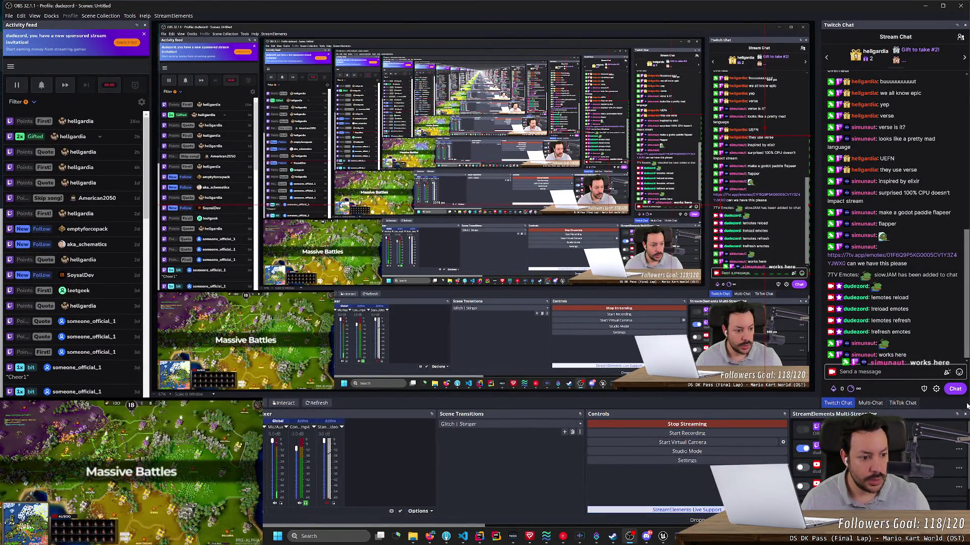
click(884, 371)
text(slowJAM)
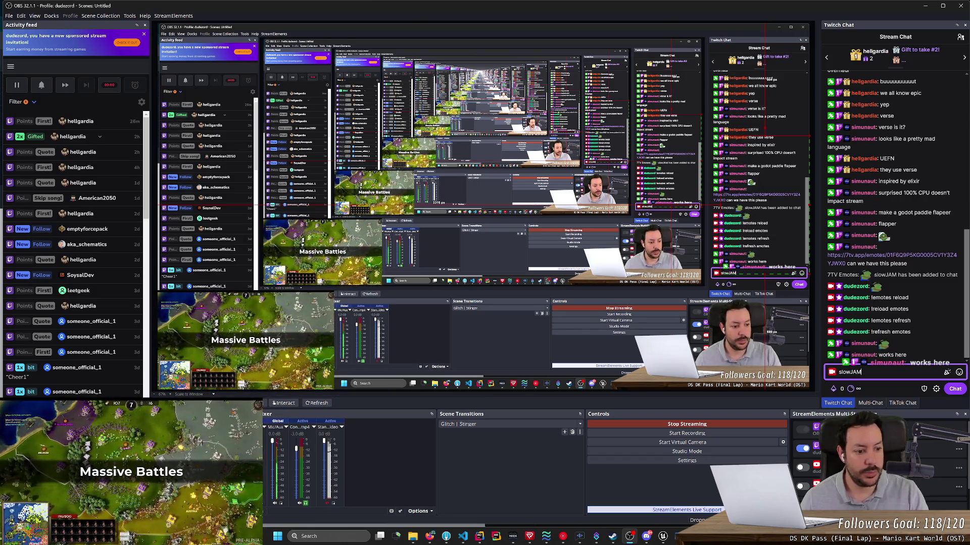
key(Return)
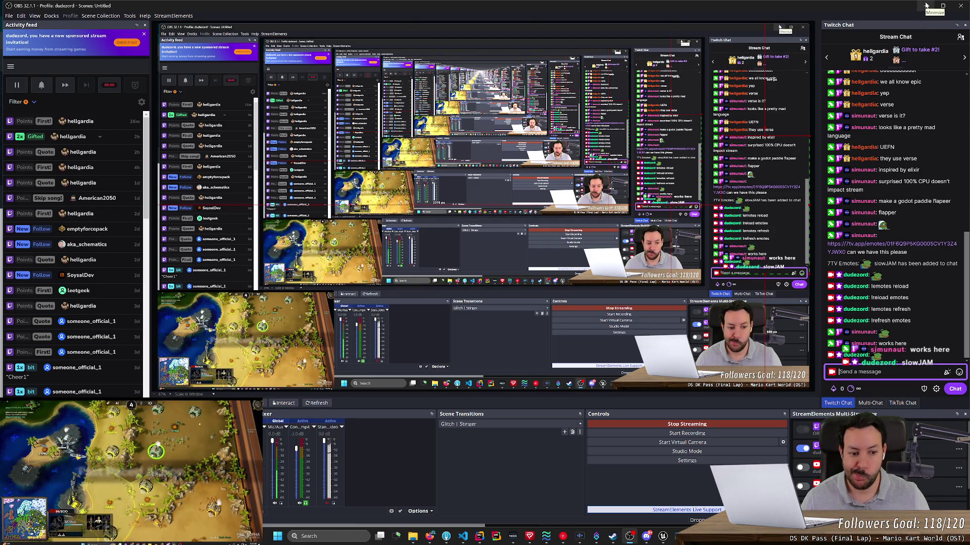
click(925, 5)
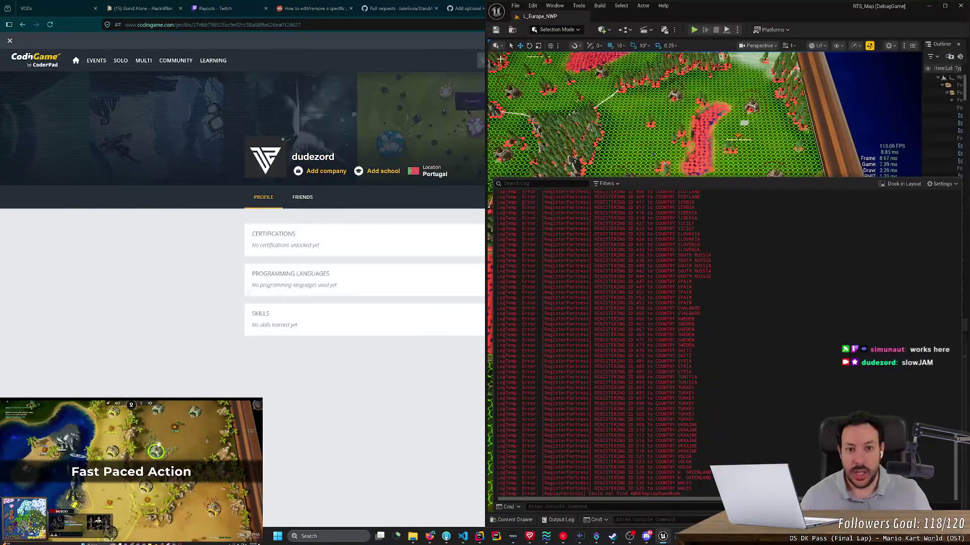
key(alt+Tab)
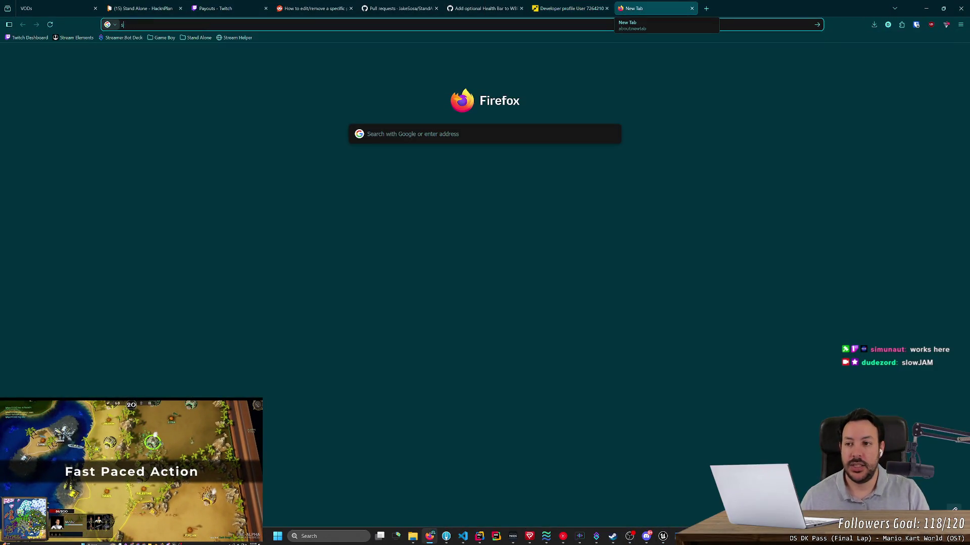
Search 'streamelements refresh emotes', read the Reddit 7TV thread, and follow its StreamElements chat command link.
text(set)
key(BackSpace)
key(BackSpace)
key(BackSpace)
text(stre)
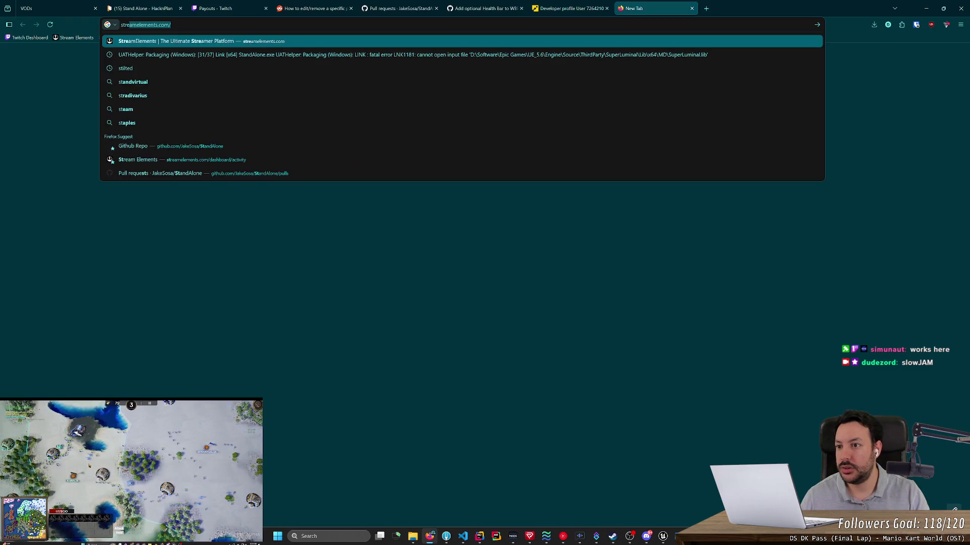
text(amelements refresh emotes)
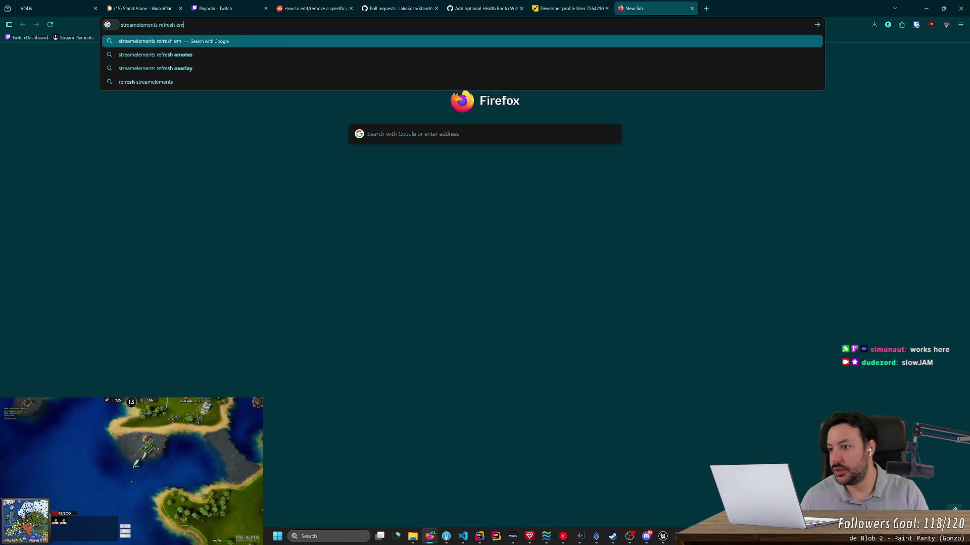
key(Return)
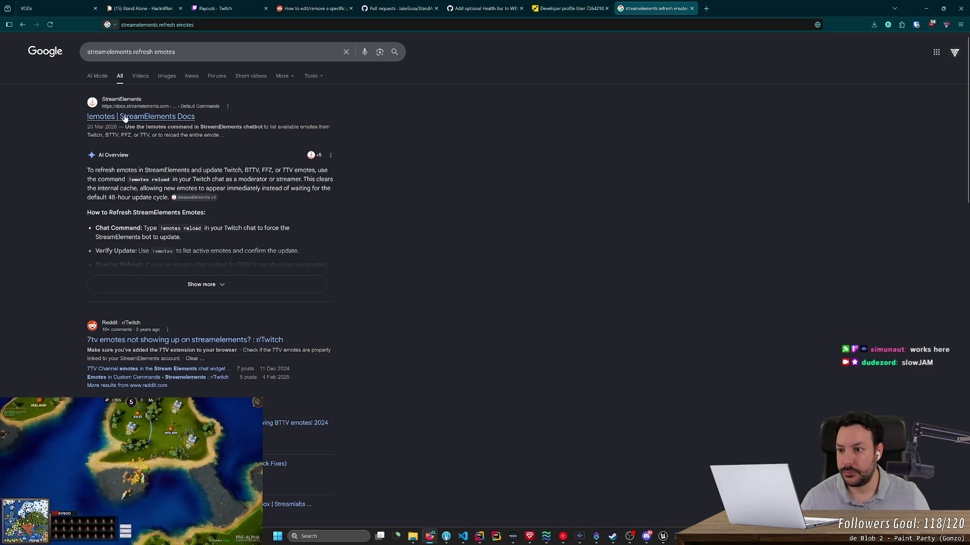
click(135, 345)
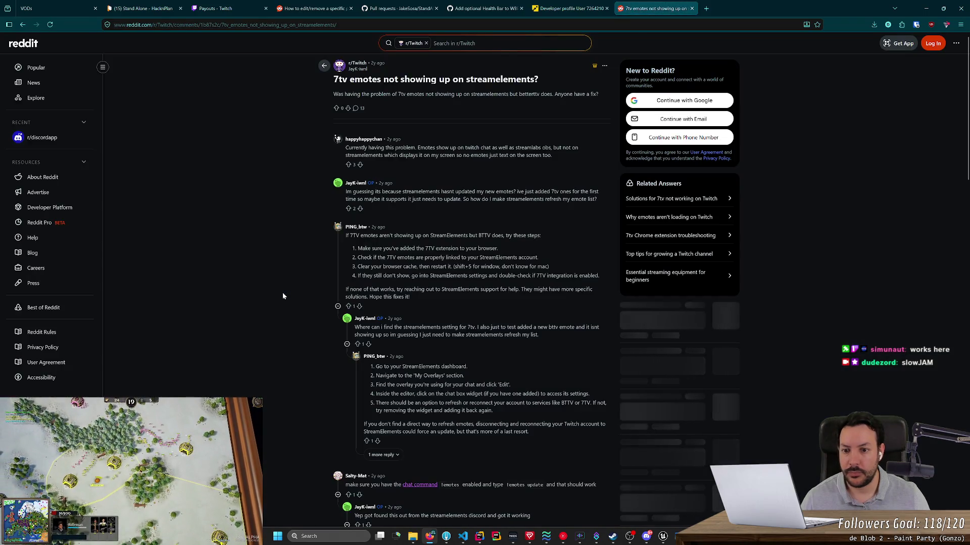
scroll(241, 325, down, 5)
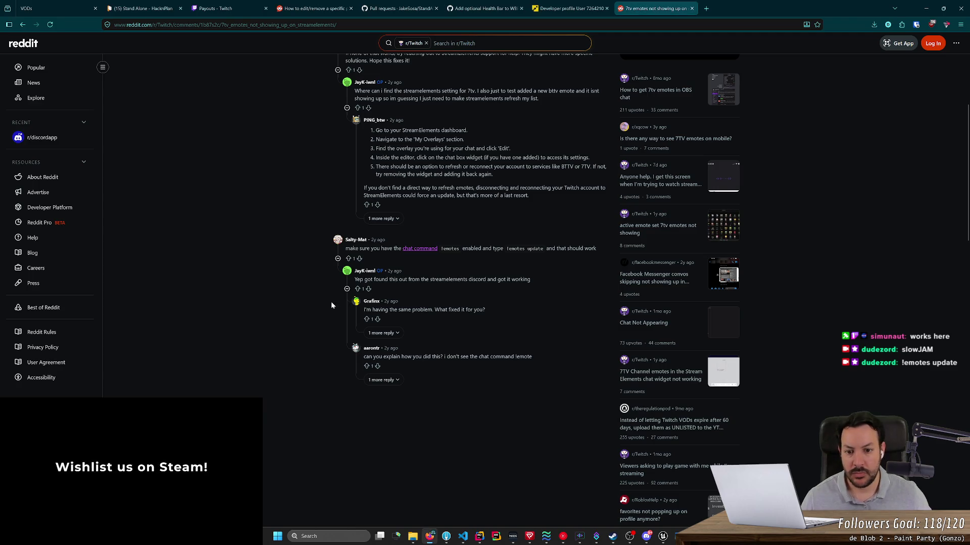
click(422, 249)
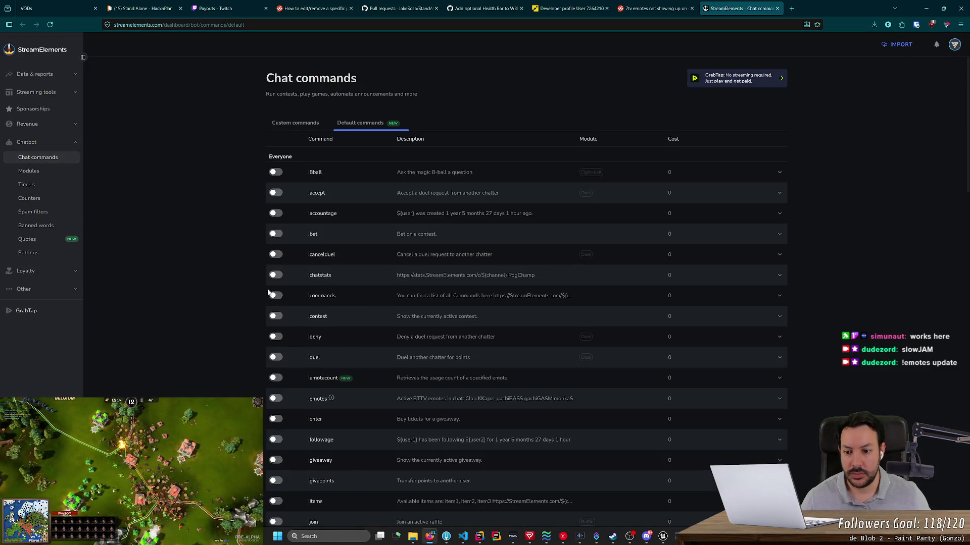
Enable the !emotes command in StreamElements' Default commands list, then switch to OBS.
scroll(278, 329, down, 2)
scroll(278, 329, down, 1)
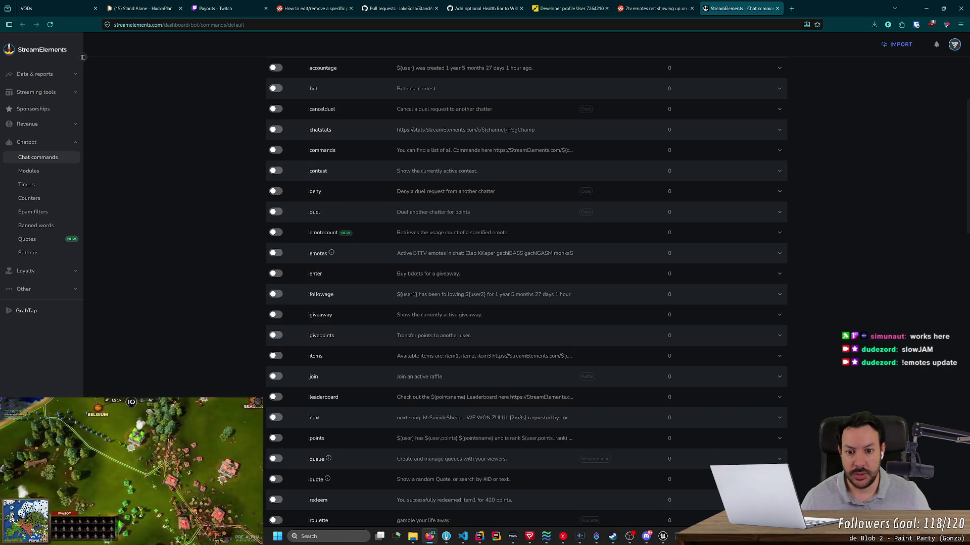
drag(396, 253, 511, 261)
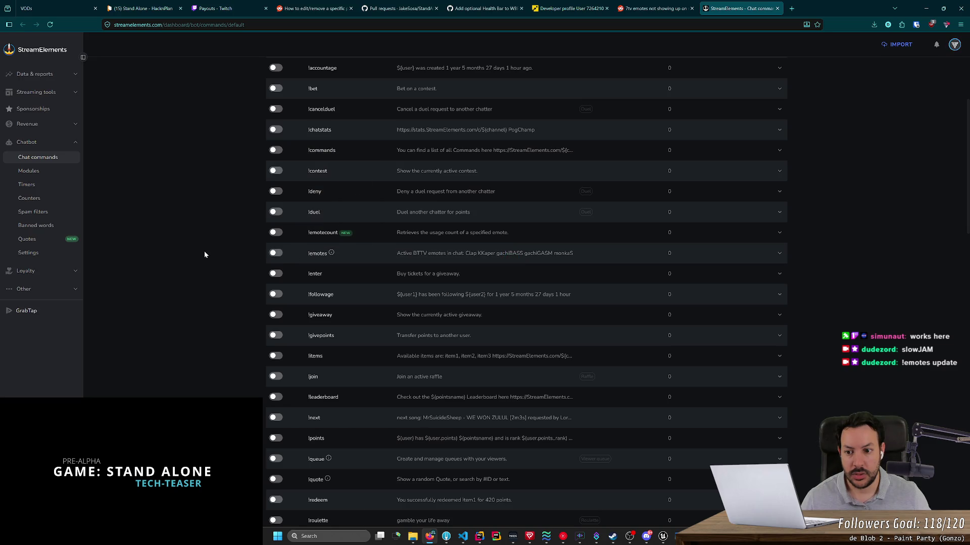
click(275, 254)
scroll(253, 227, up, 3)
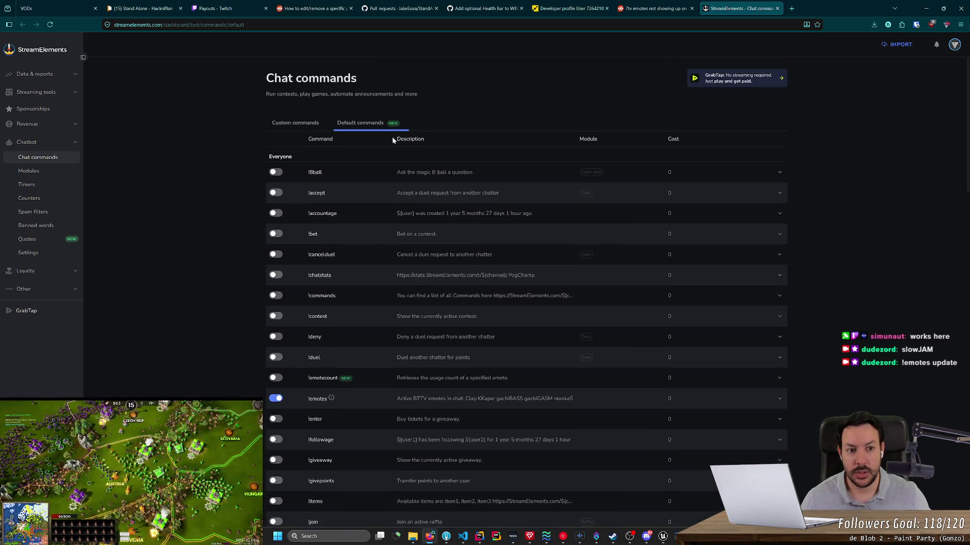
scroll(171, 207, down, 10)
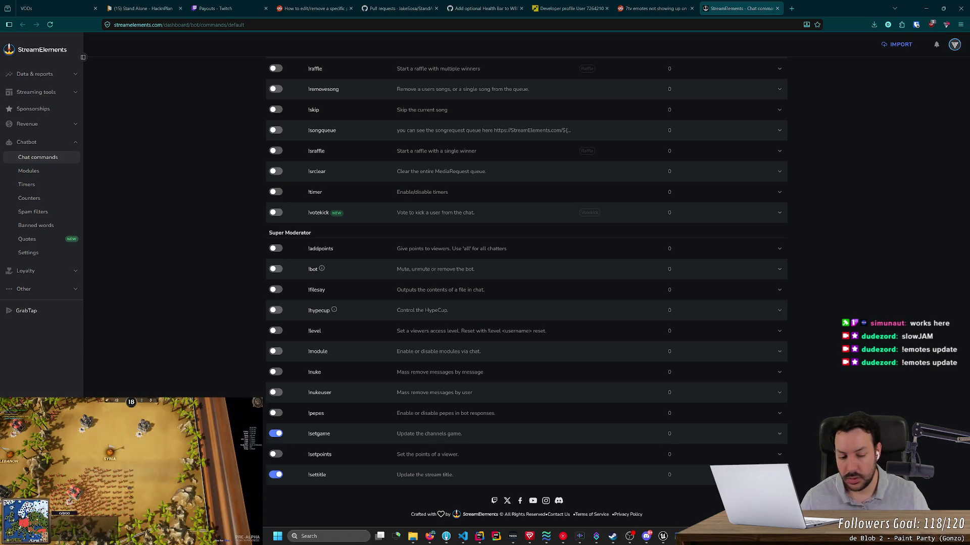
click(630, 537)
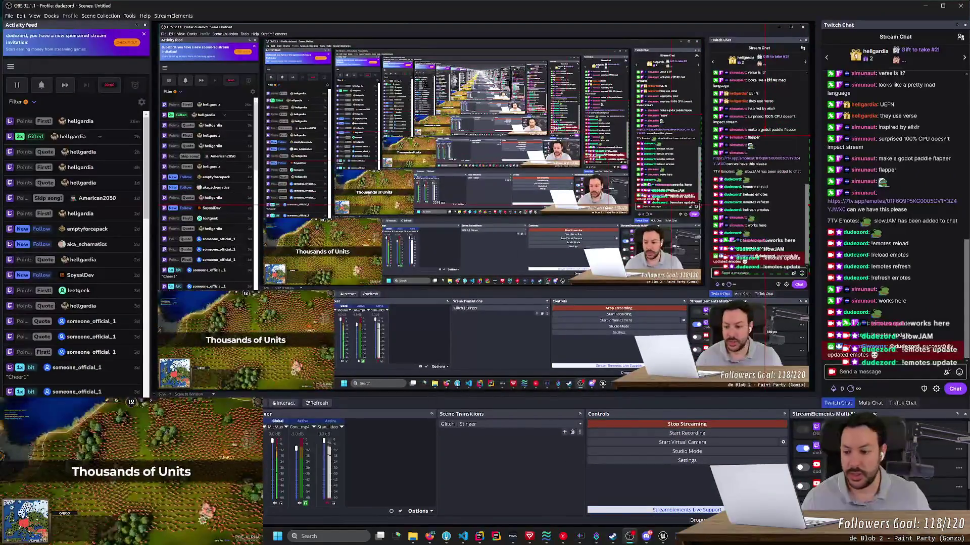
Confirm the chat browser source properties with OK and post slowJAM twice in Twitch chat.
double_click(345, 452)
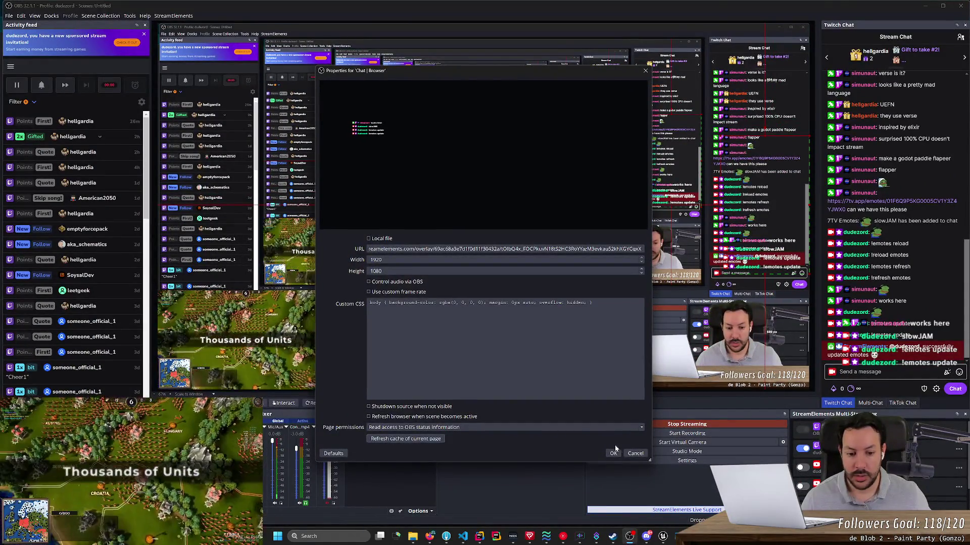
click(635, 453)
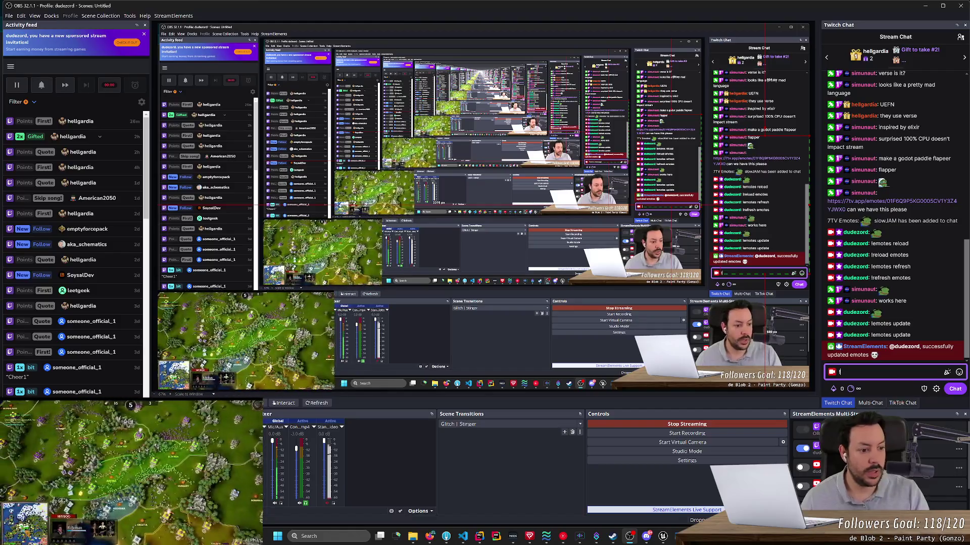
text(slowJAM)
key(Return)
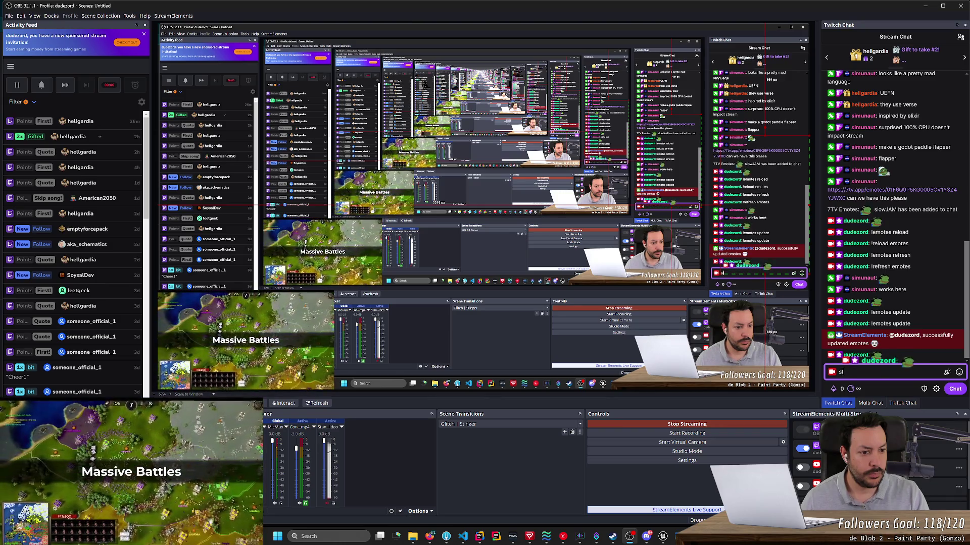
text(slowJAM)
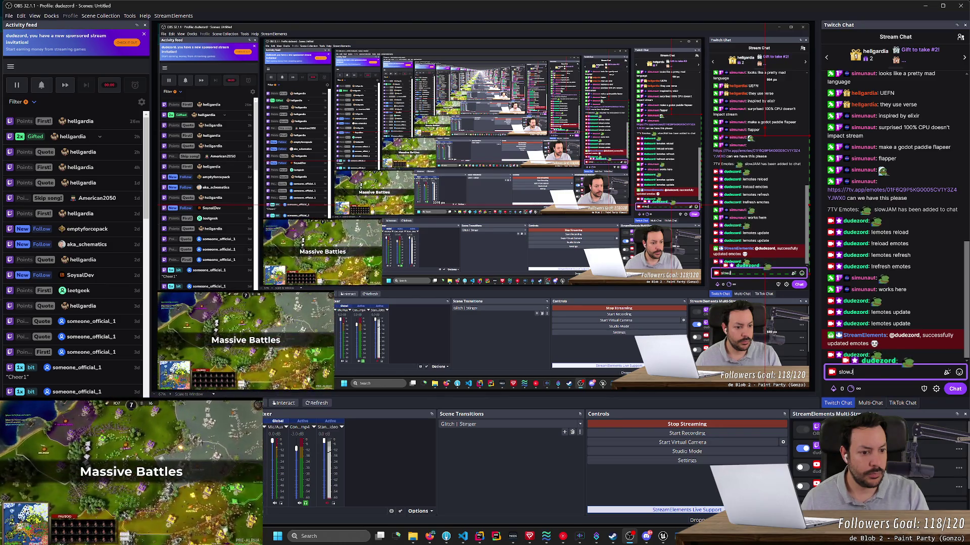
key(Return)
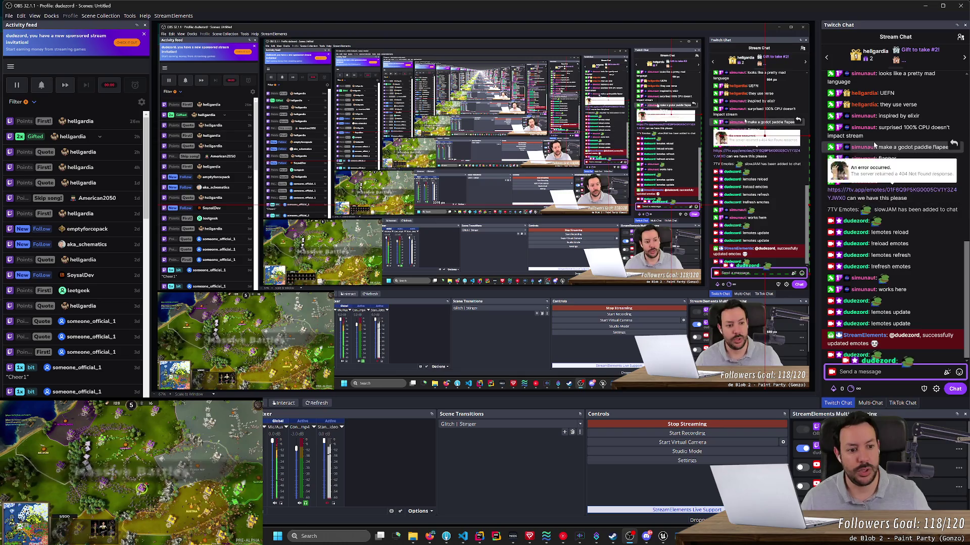
key(alt+Tab)
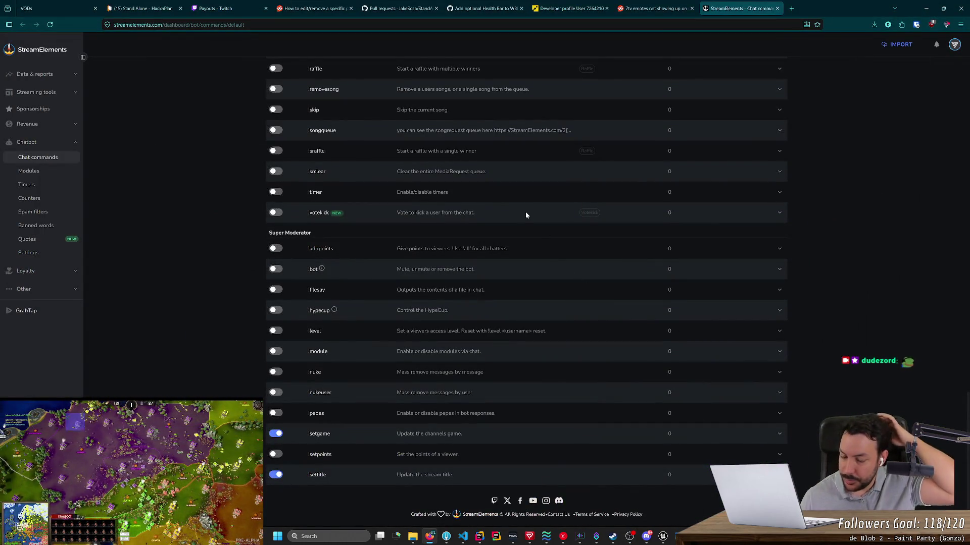
Close the StreamElements and Reddit 7tv emote tabs and minimize Firefox.
middle_click(746, 3)
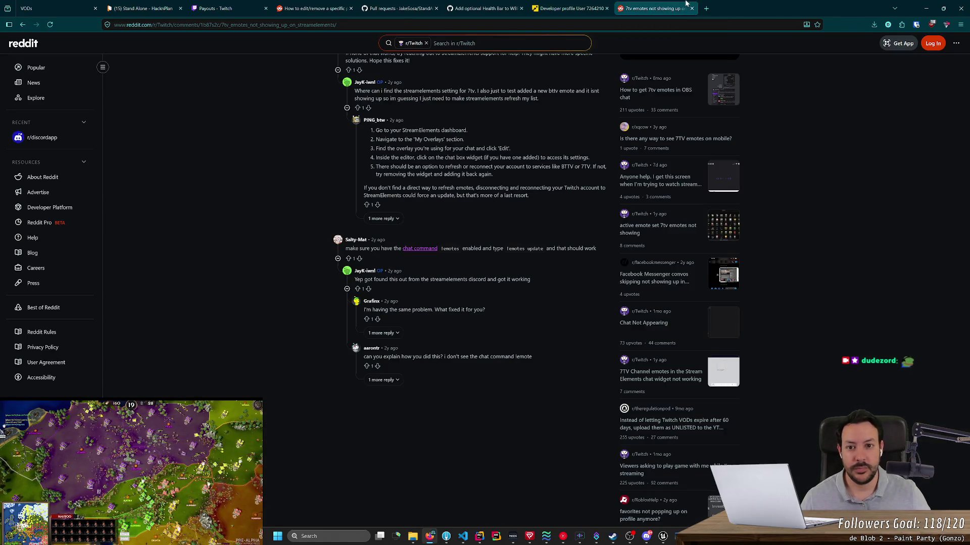
middle_click(686, 3)
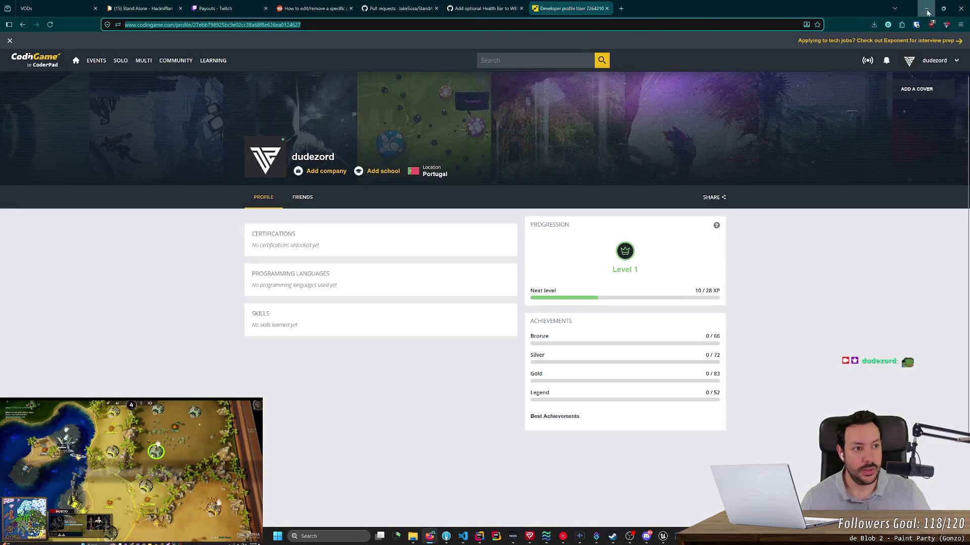
click(926, 8)
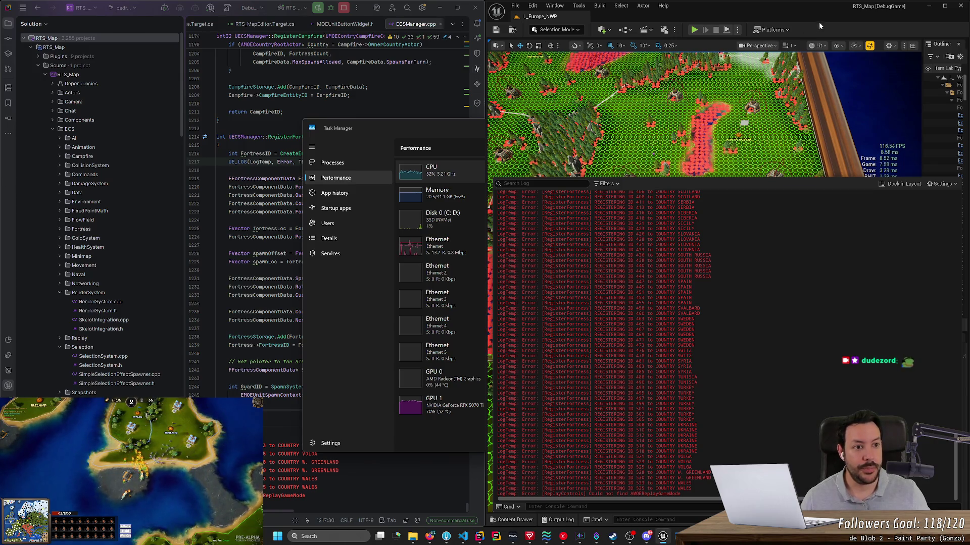
Maximize the Unreal editor with the Output Log collapsed, show Platforms, and open the project folder.
drag(822, 14, 574, 50)
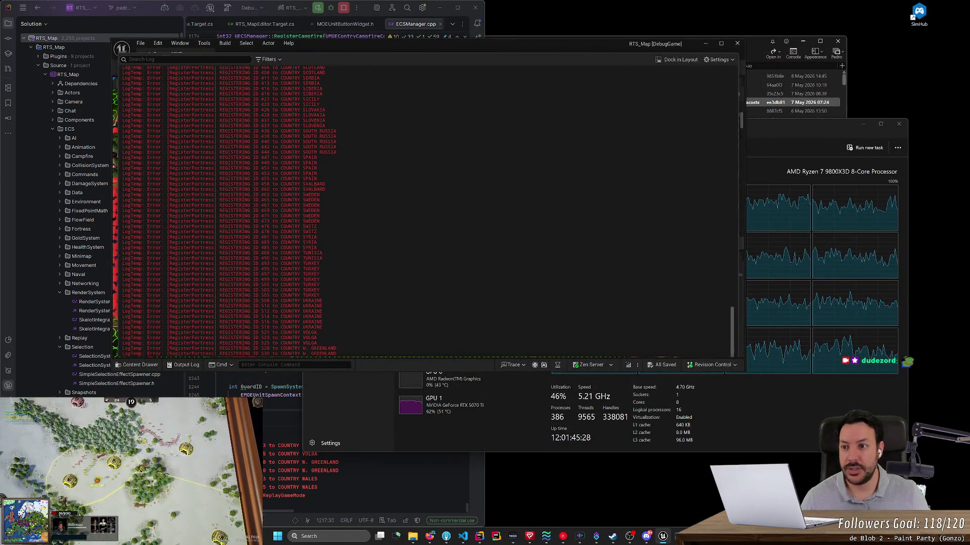
click(382, 367)
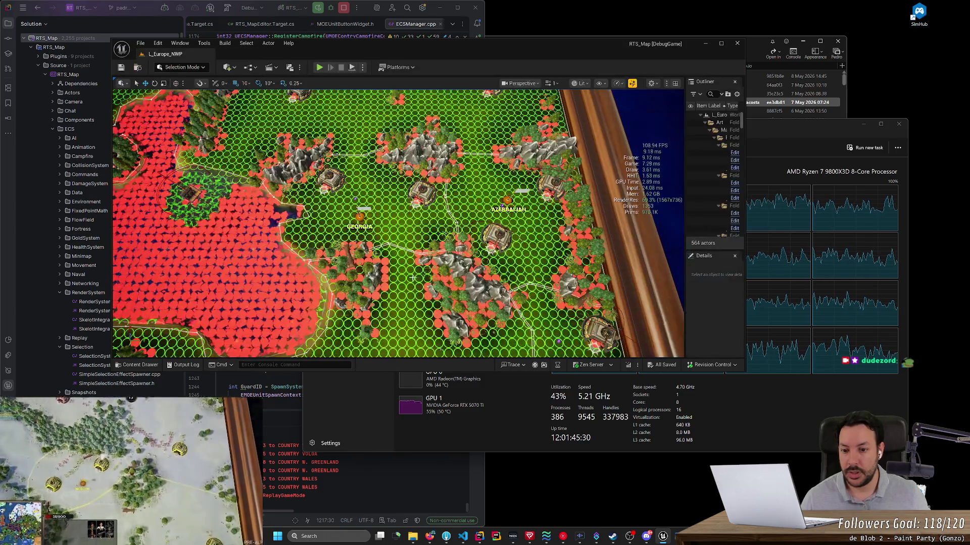
double_click(508, 47)
click(298, 31)
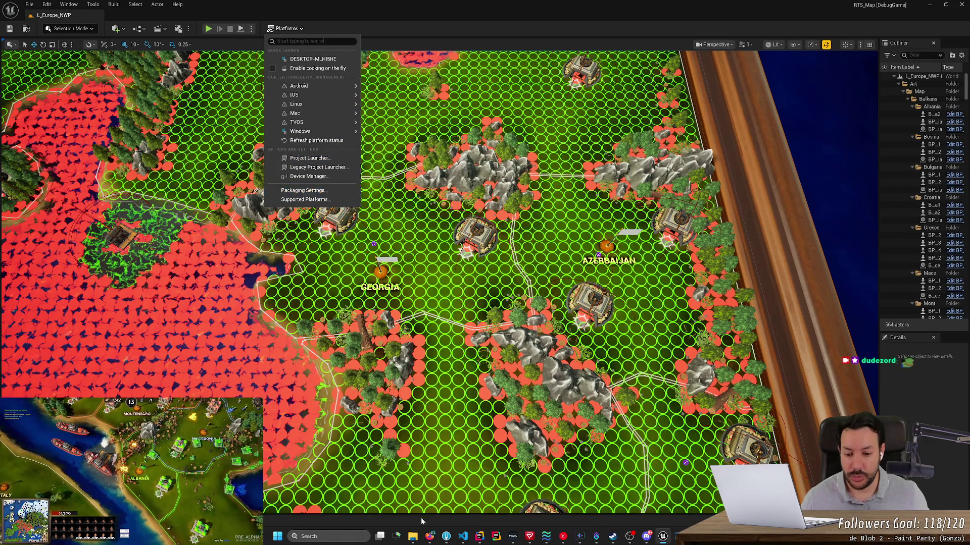
click(413, 536)
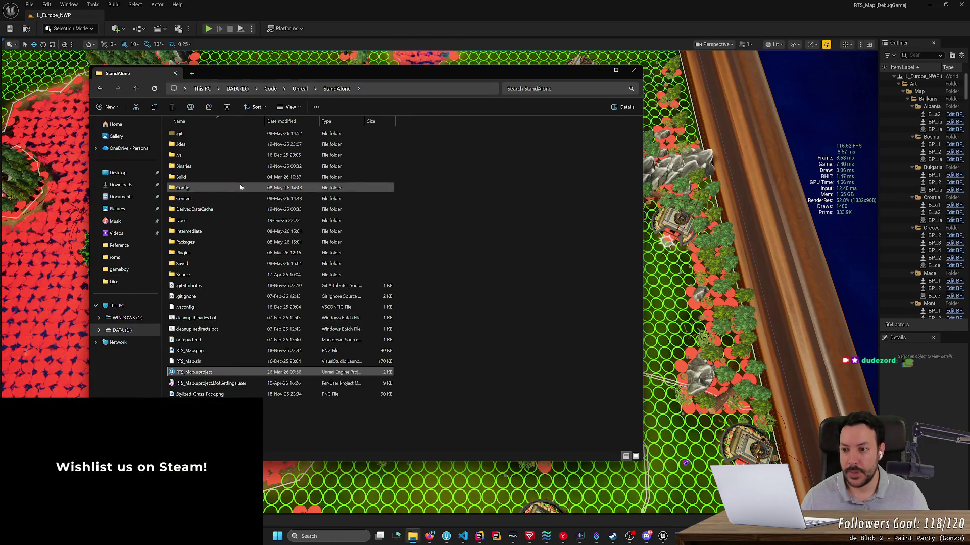
Run Packages\Windows\StandAlone.exe and allow it through the Windows firewall.
click(218, 246)
double_click(218, 246)
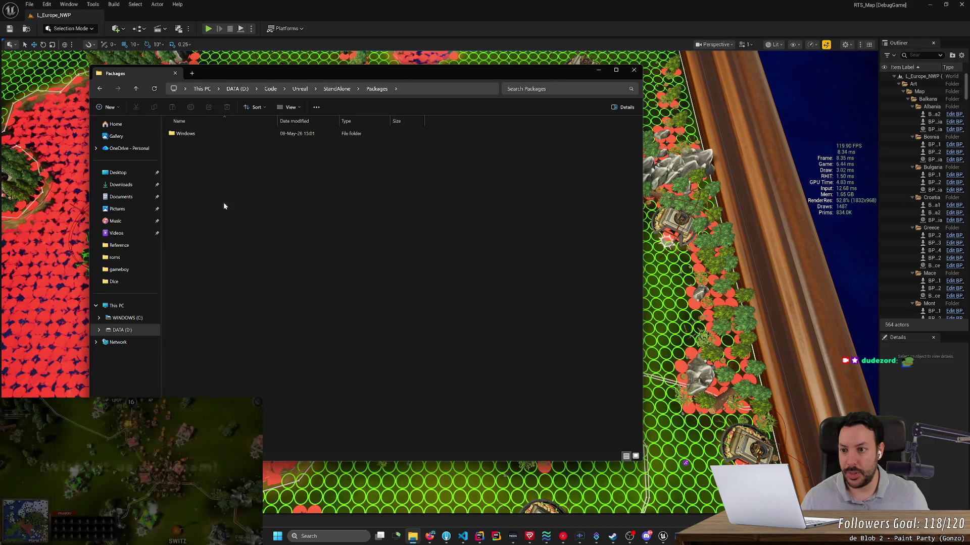
double_click(220, 133)
double_click(219, 188)
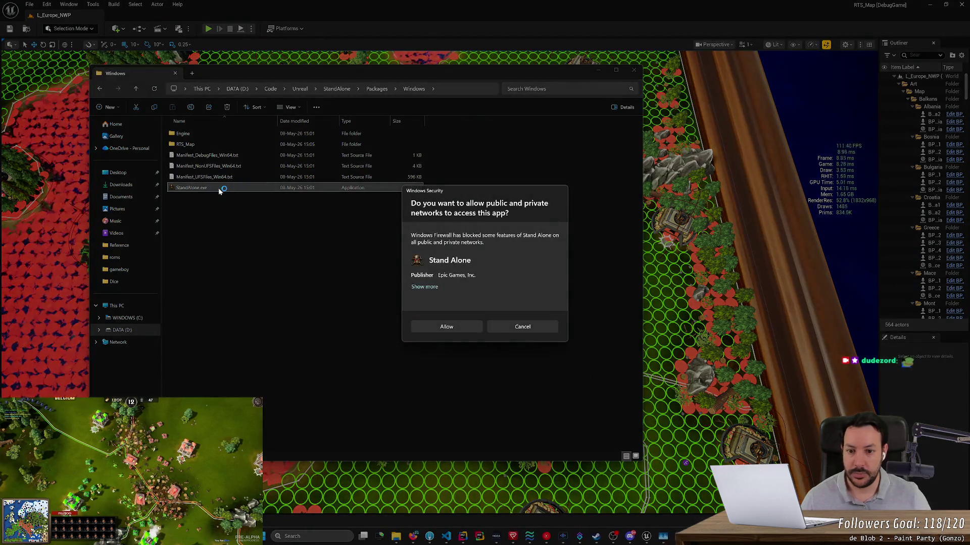
click(446, 327)
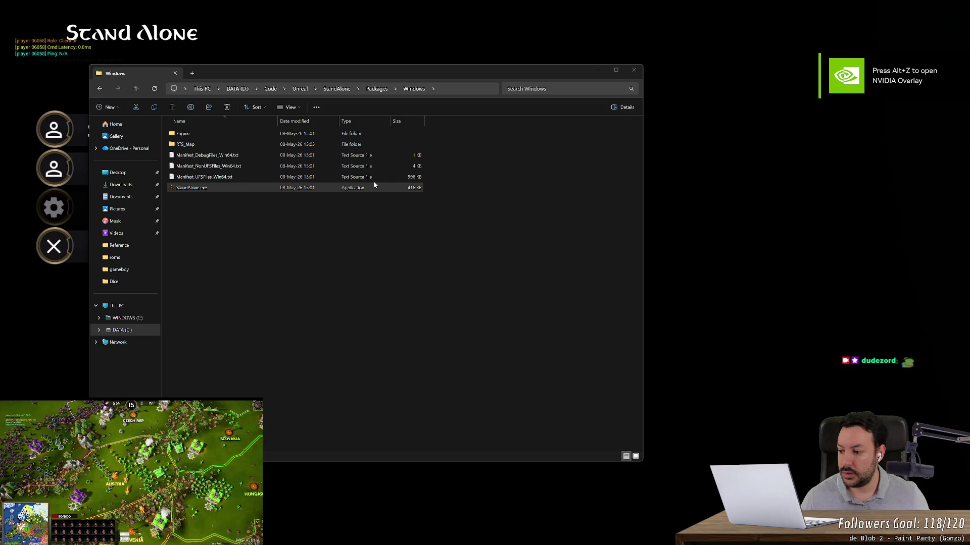
Bring the Stand Alone game forward and check the Singleplayer screen before returning to the main menu.
click(777, 229)
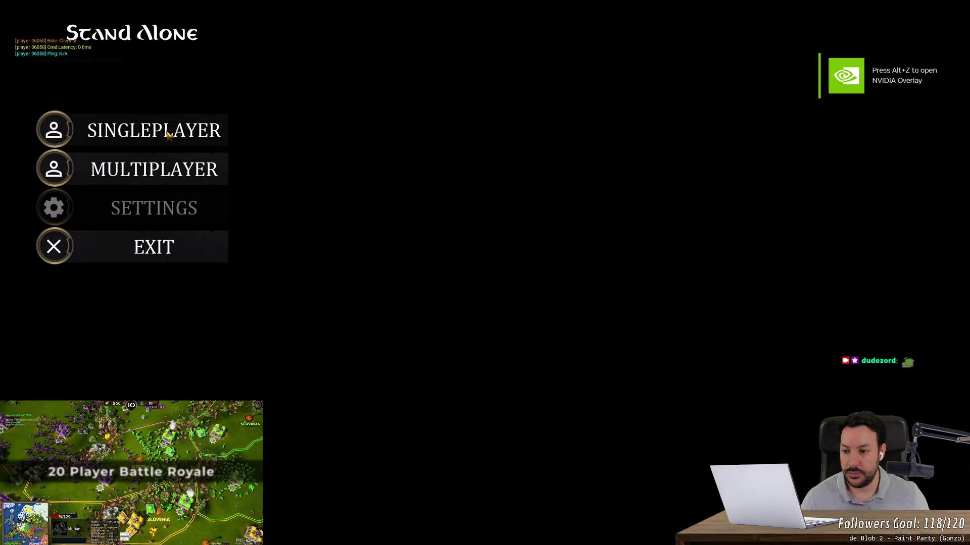
click(168, 134)
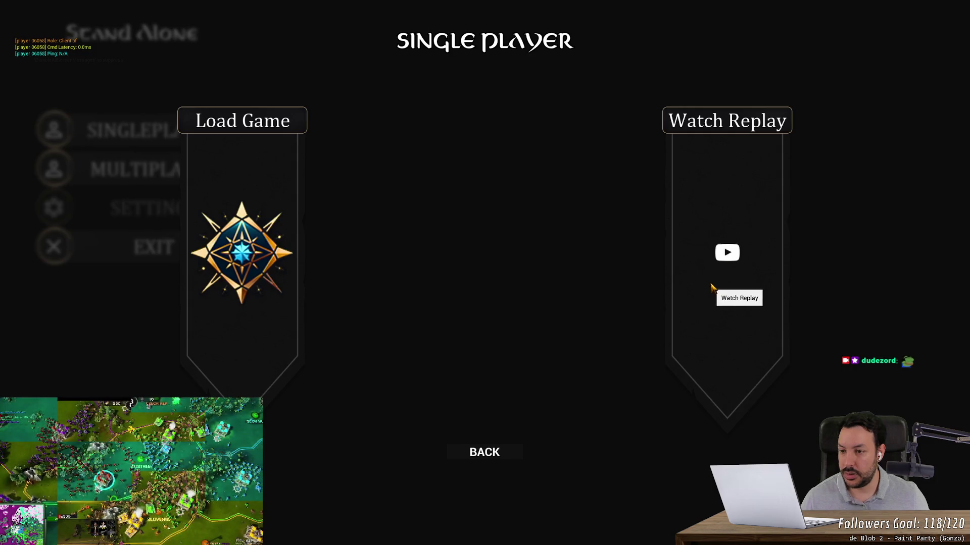
key(Escape)
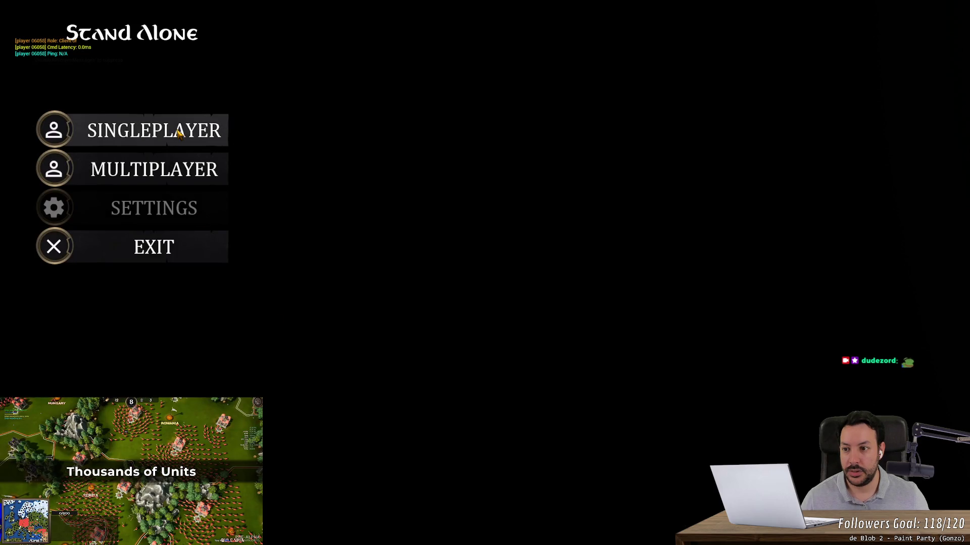
click(177, 132)
key(Escape)
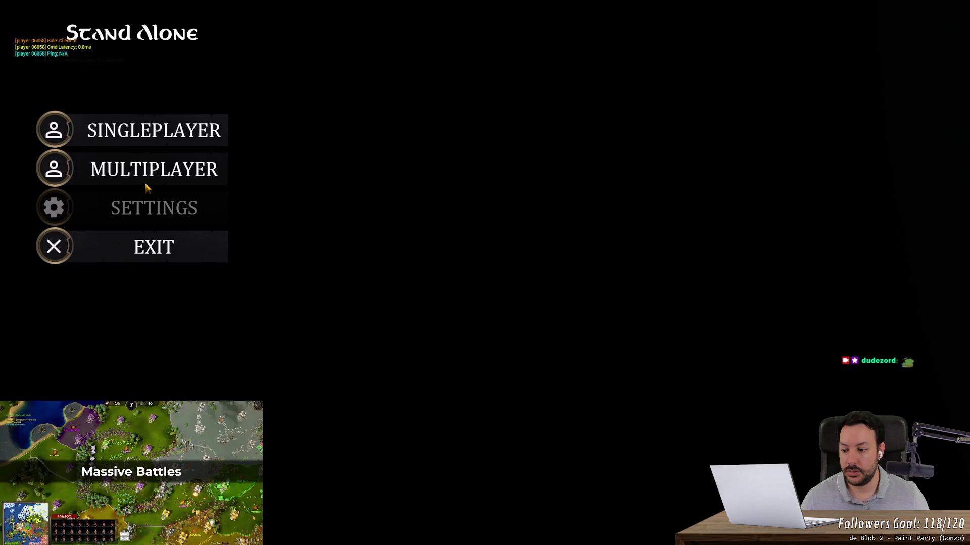
click(145, 133)
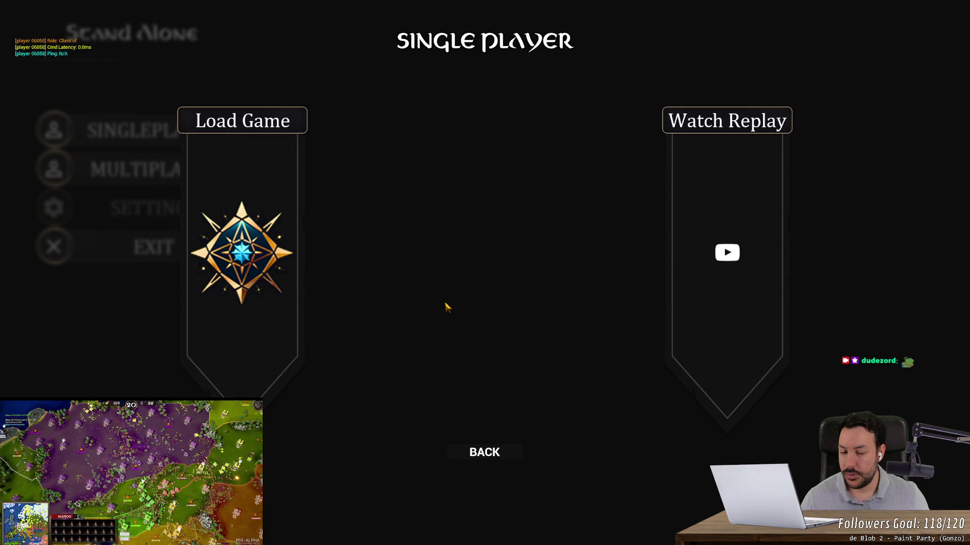
click(485, 445)
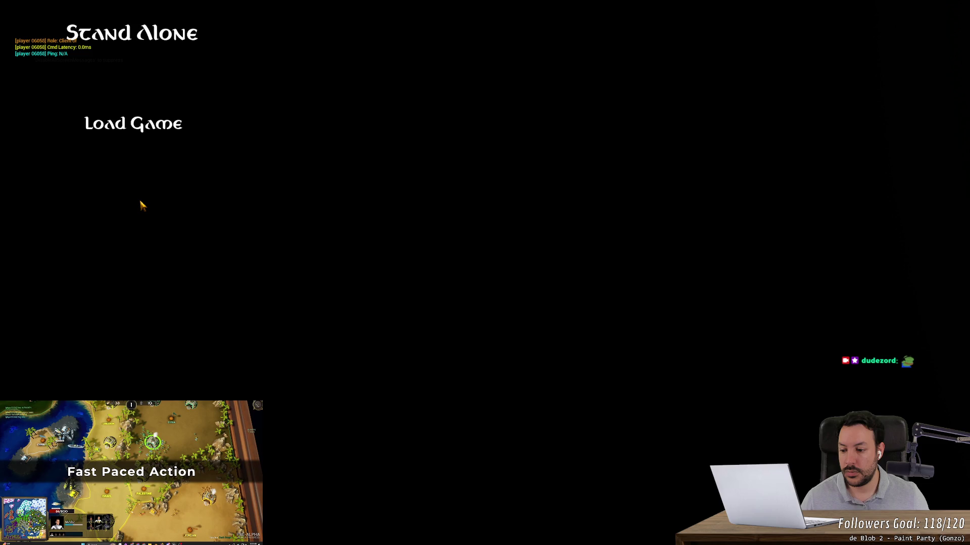
Host a Multiplayer custom game with server name 1 and start the lobby countdown.
click(202, 170)
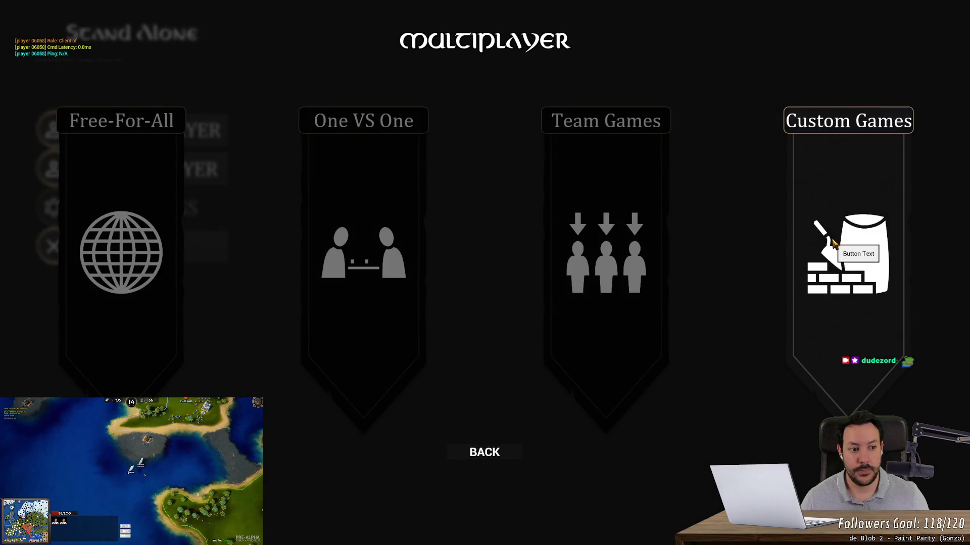
click(833, 243)
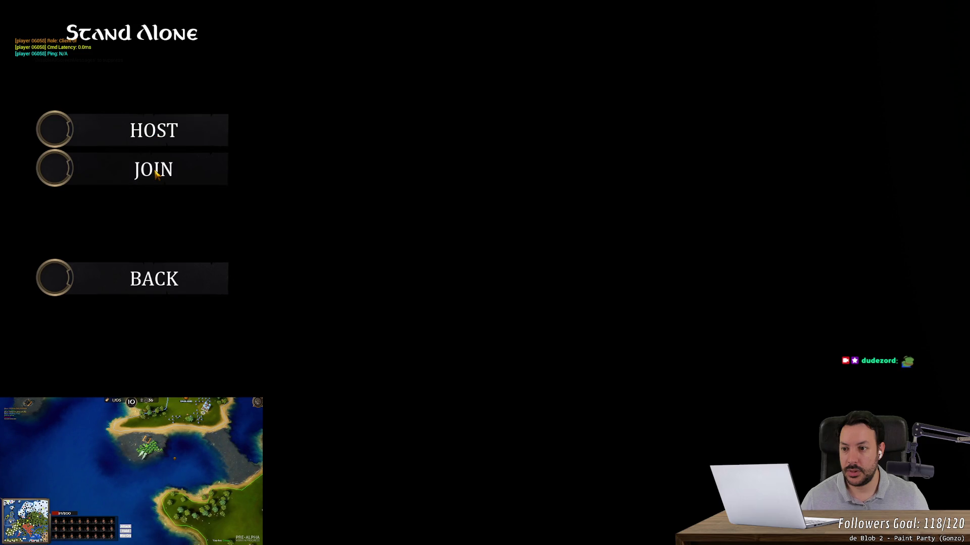
click(156, 174)
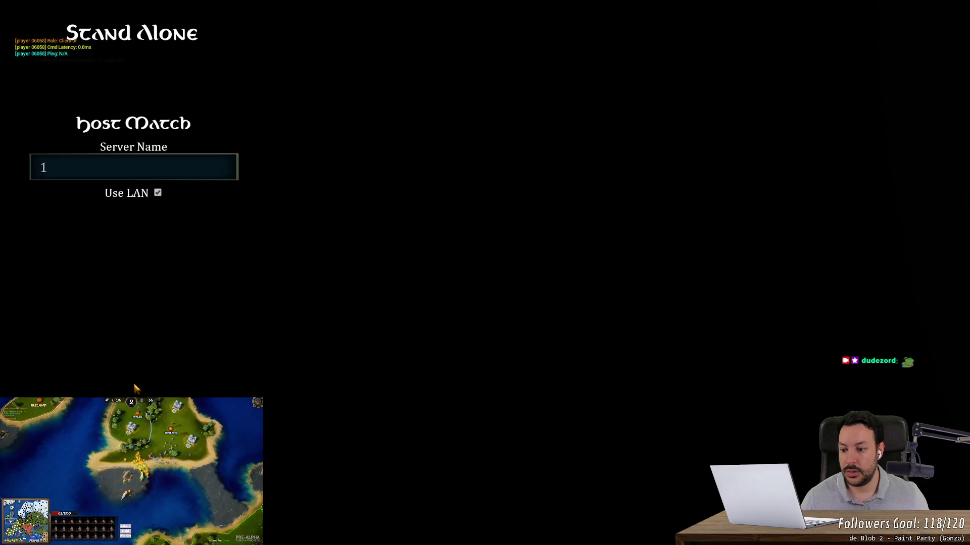
key(Return)
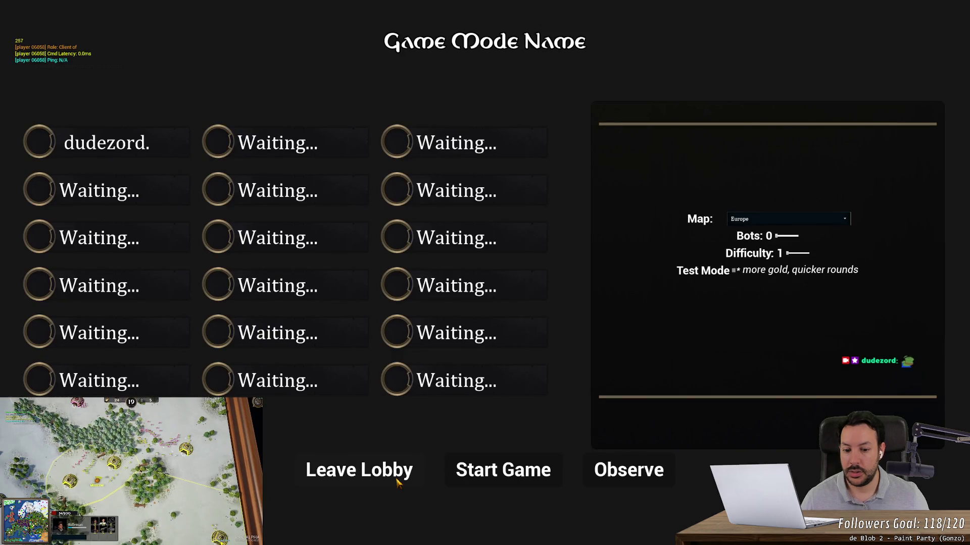
click(503, 470)
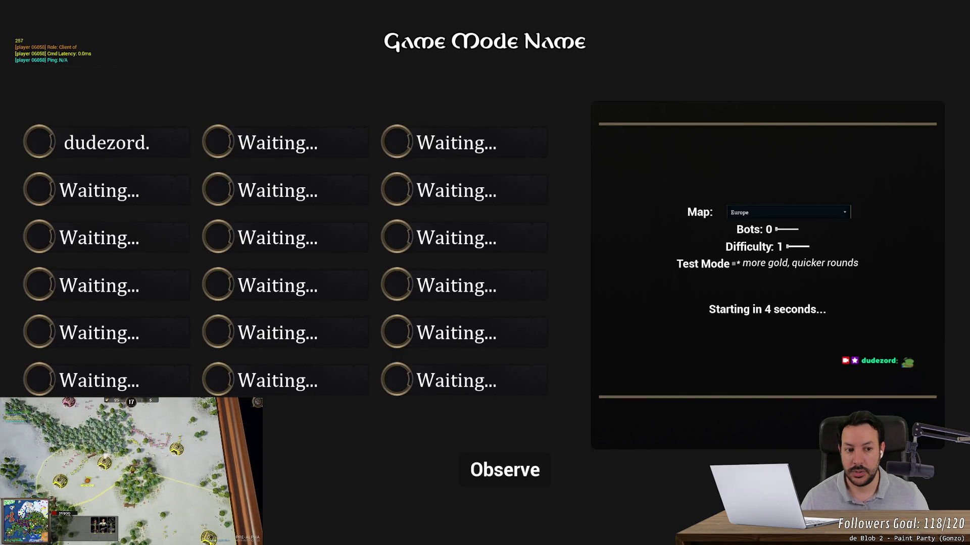
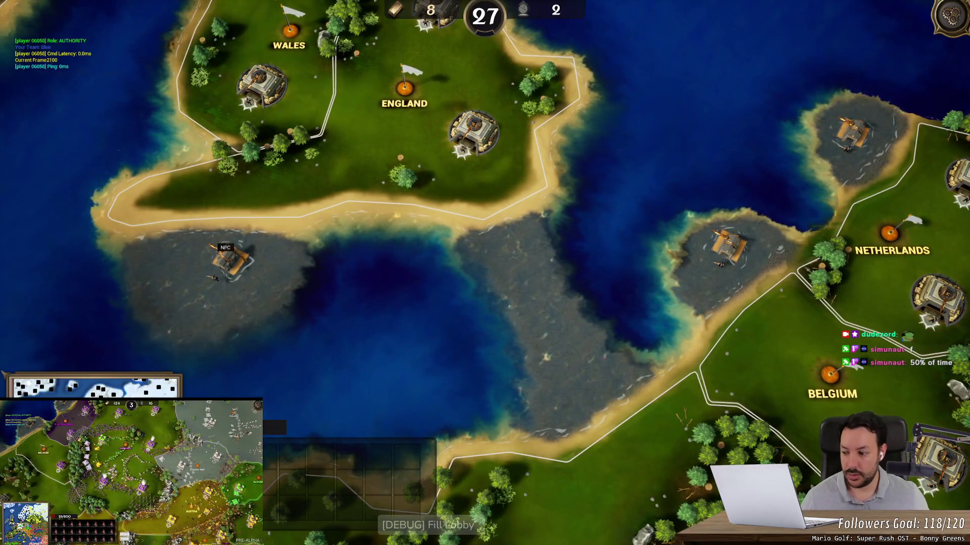
Leave the fullscreen game, minimize File Explorer and close Task Manager.
key(alt+Tab)
click(605, 71)
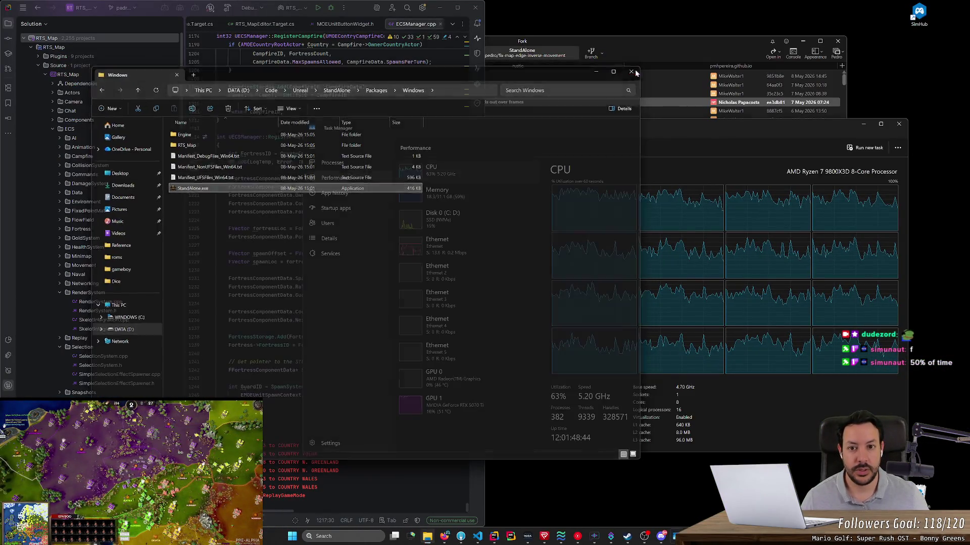
click(907, 130)
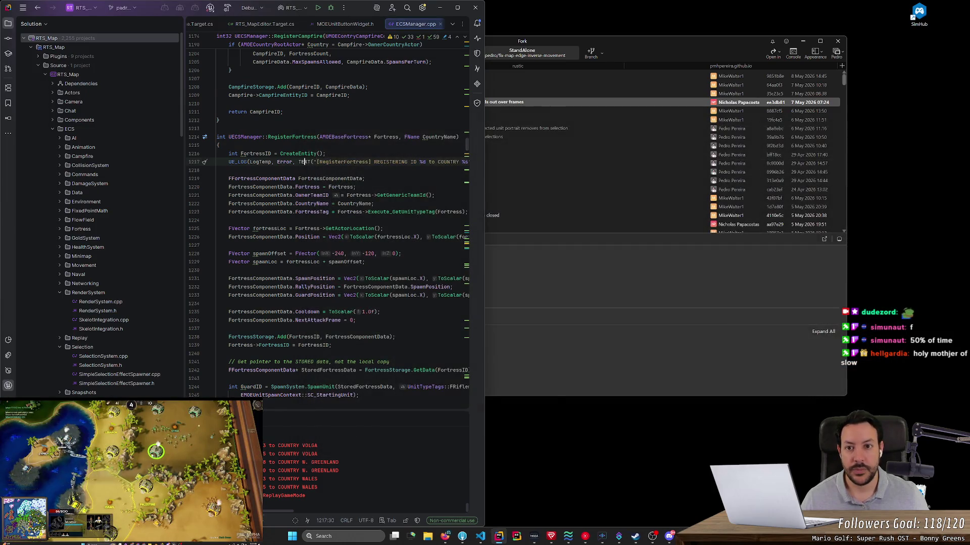
Start a debug run of RTS_Map from Rider with F5 and switch to the Unreal editor.
click(379, 87)
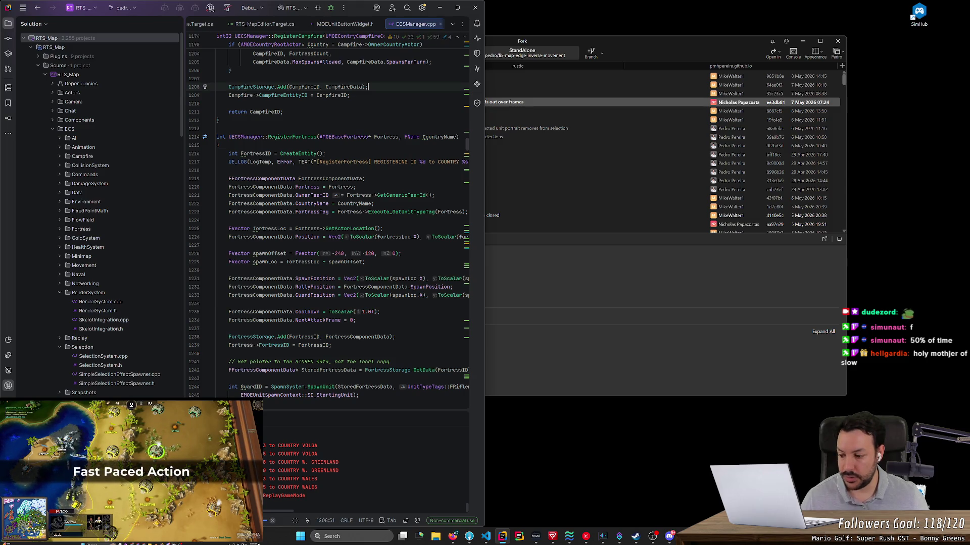
key(F5)
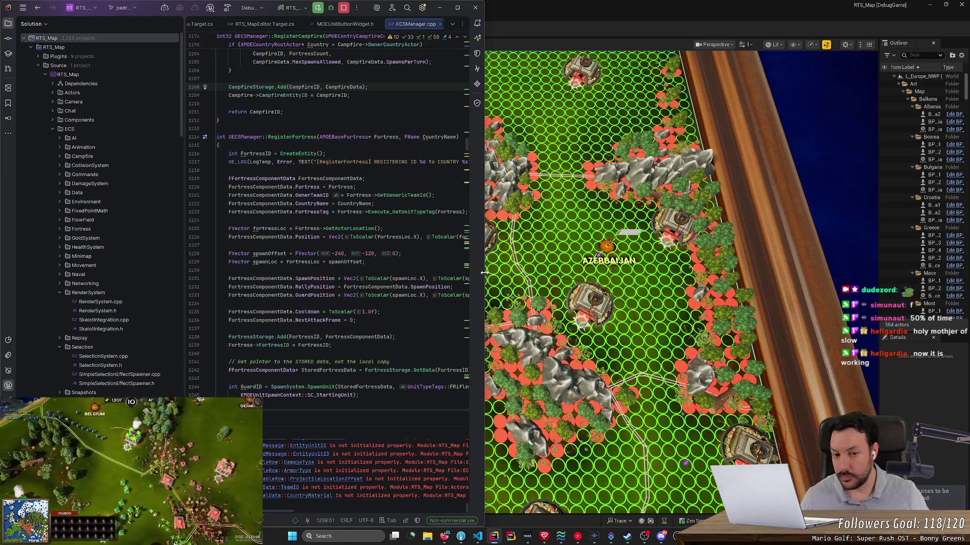
key(alt+Tab)
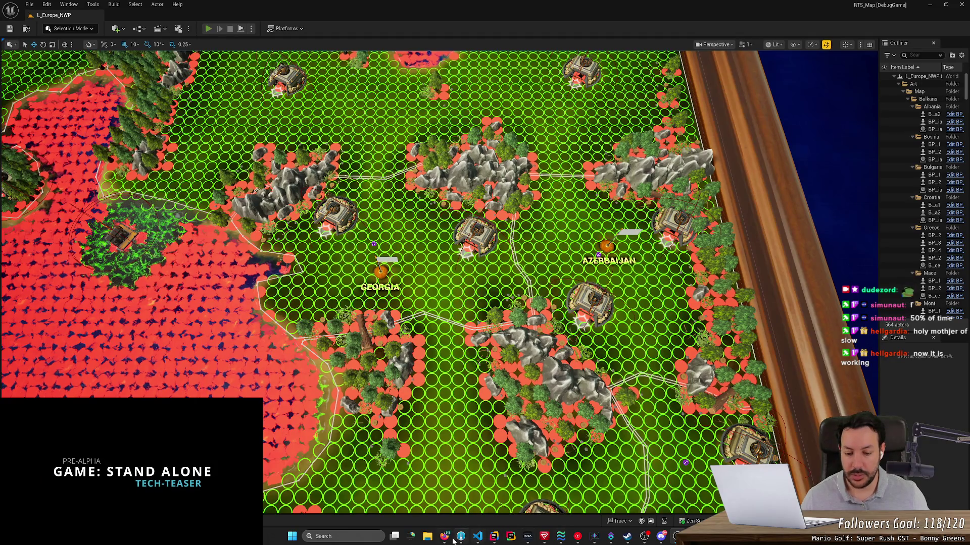
Play the RTS map in the editor viewport with Alt+P, then bring OBS Studio forward.
click(445, 537)
click(445, 538)
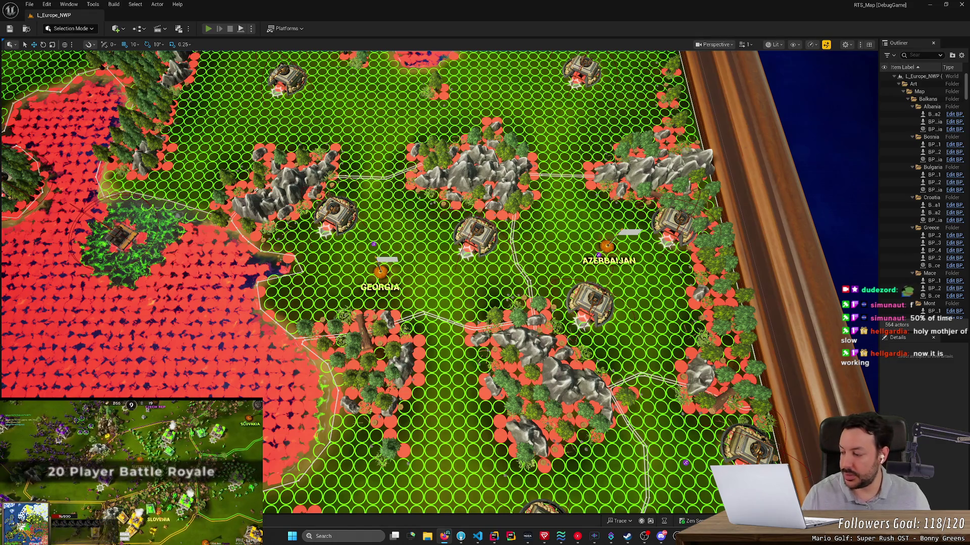
key(alt+p)
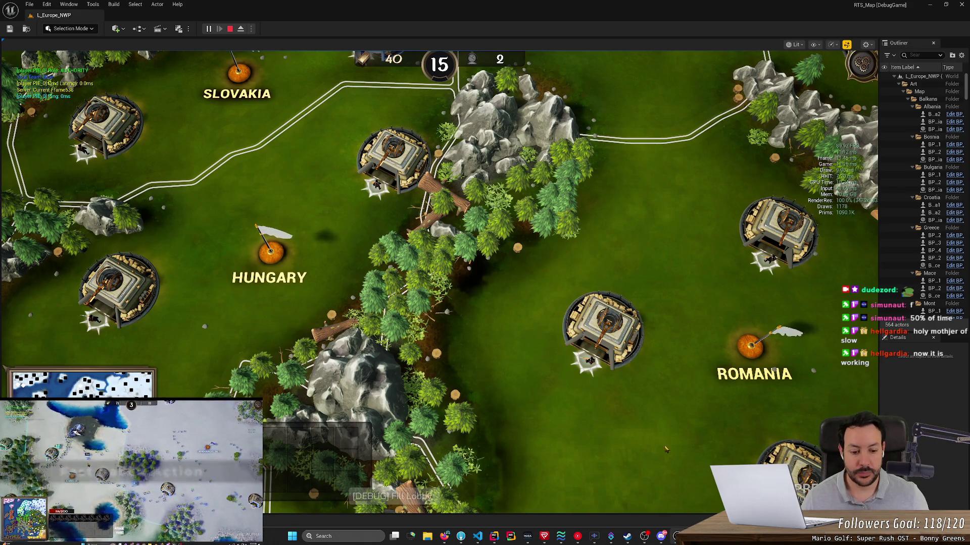
click(644, 542)
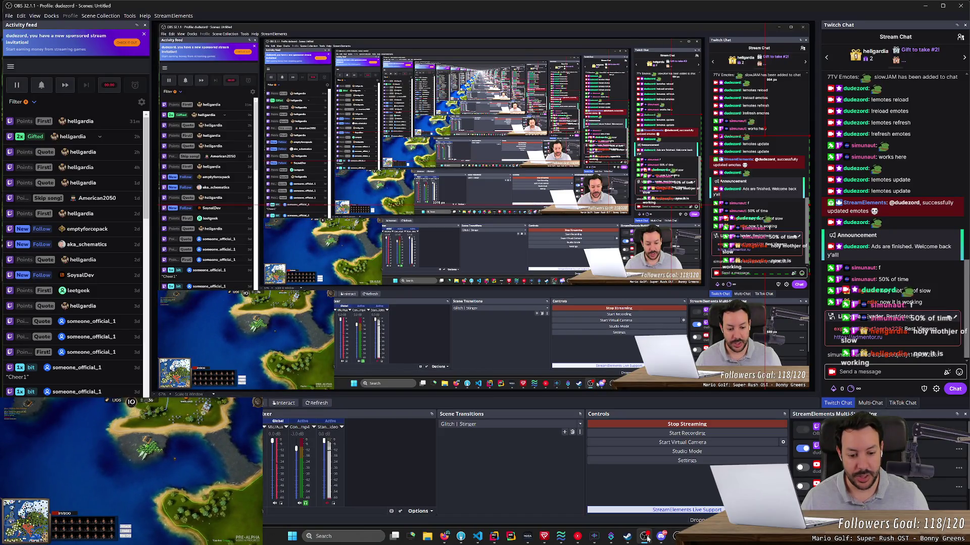
click(643, 539)
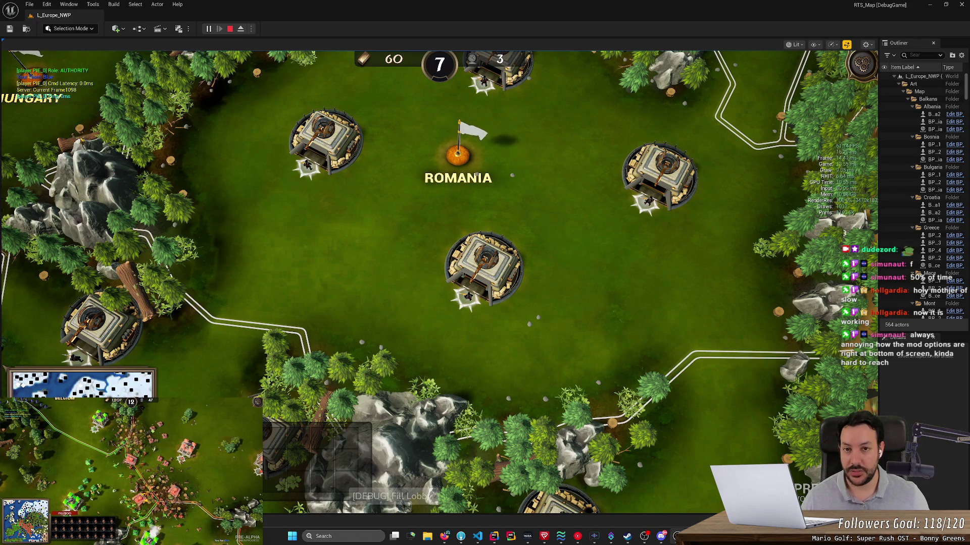
Search Google for '7tv extension' in a new Firefox tab.
click(445, 537)
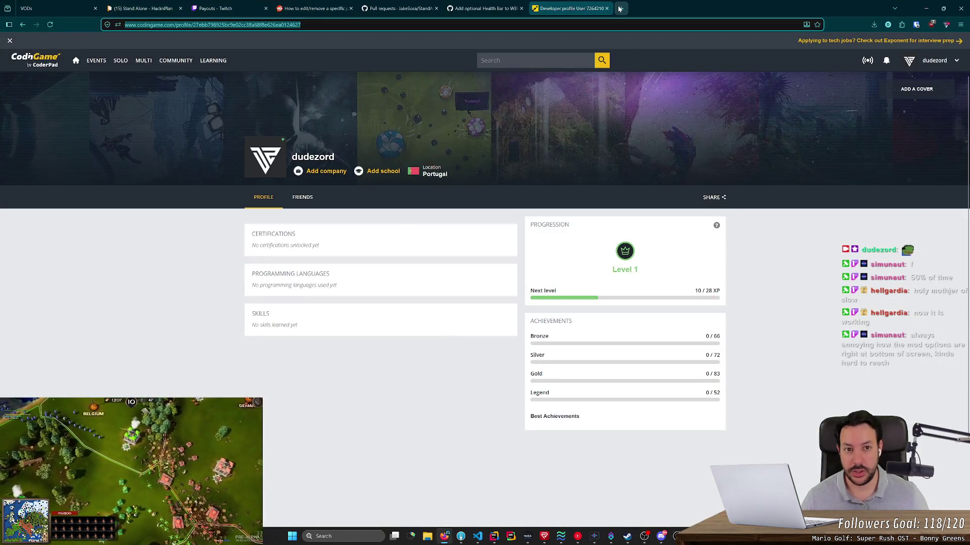
click(620, 9)
text(7tv)
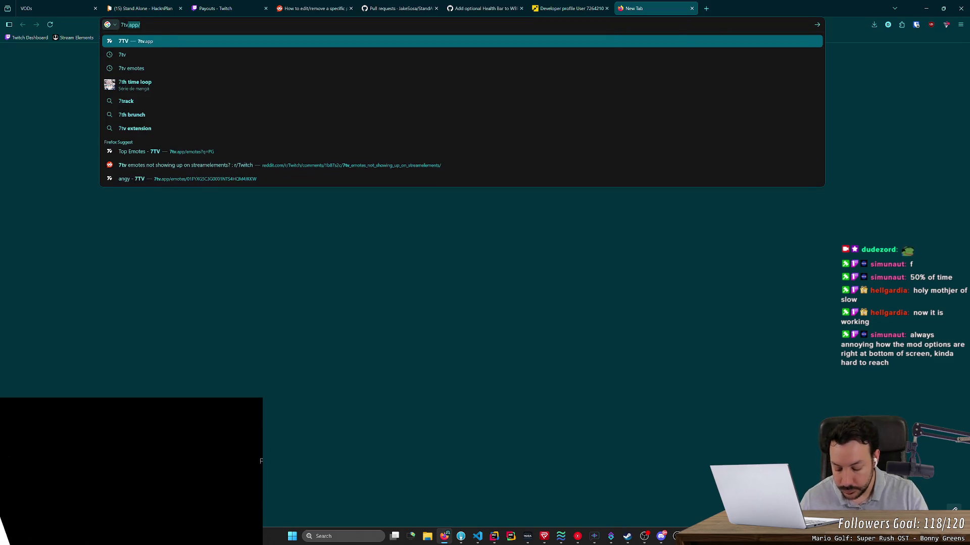
text( extension)
key(Return)
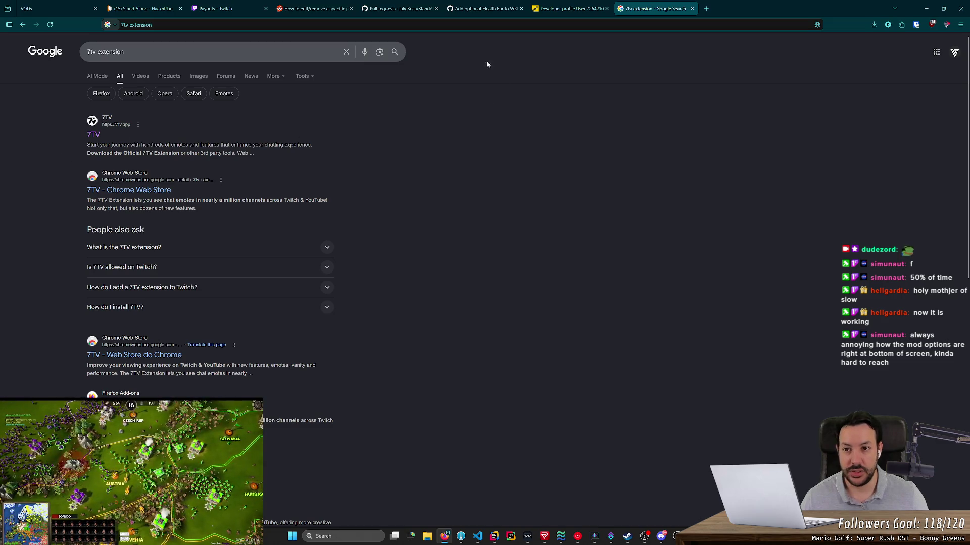
Return the Twitch payouts tab to the channel page and open a new tab.
click(227, 9)
click(959, 43)
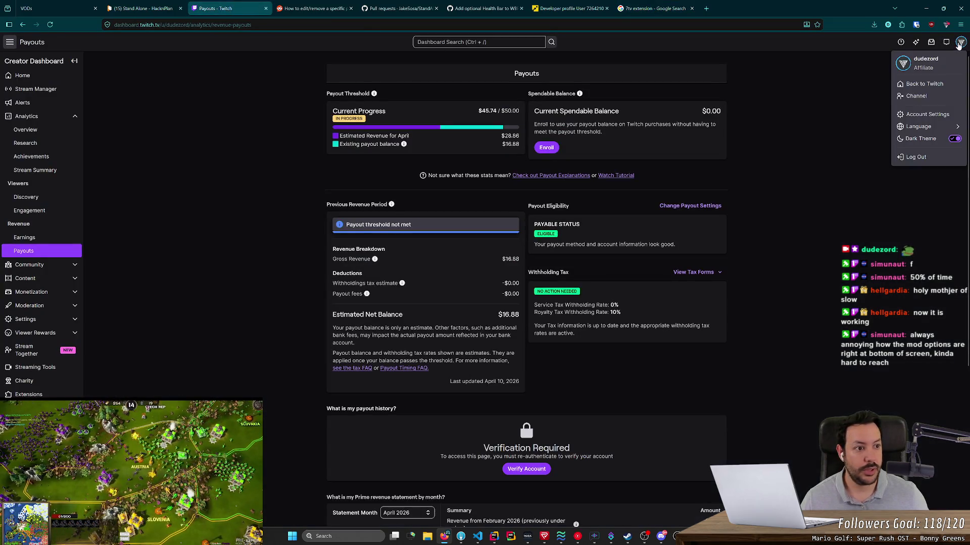
click(928, 89)
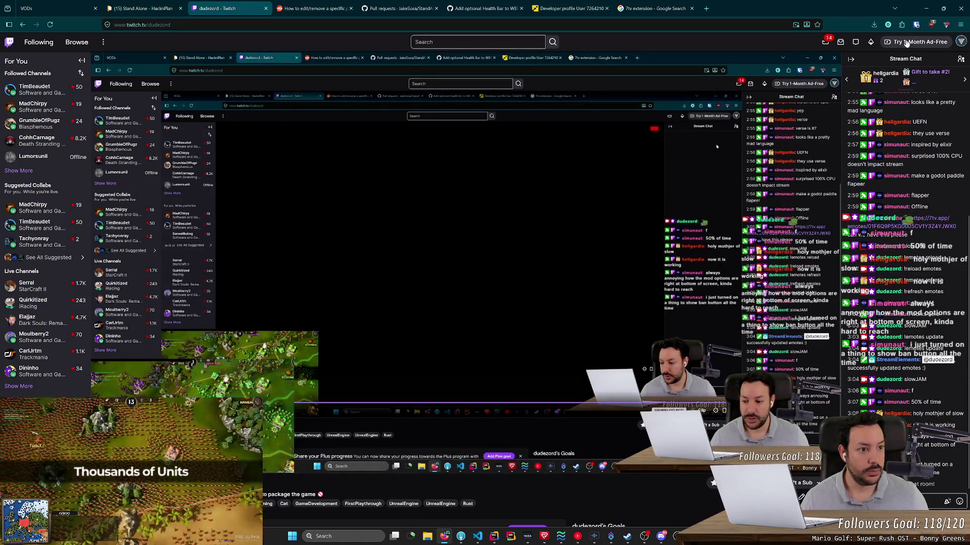
click(706, 8)
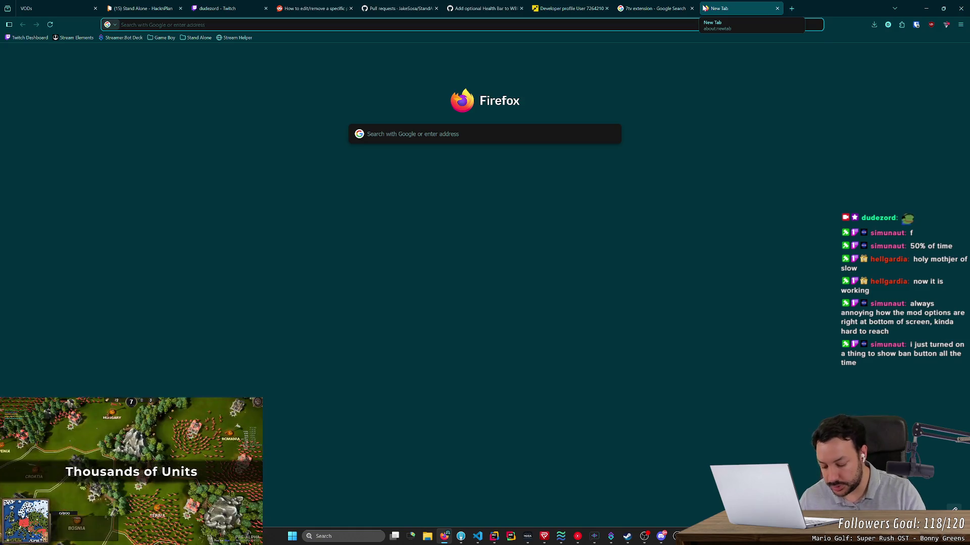
Find 7TV on Firefox Add-ons via a '7tv extension' search and add it to Firefox.
text(7tv extension)
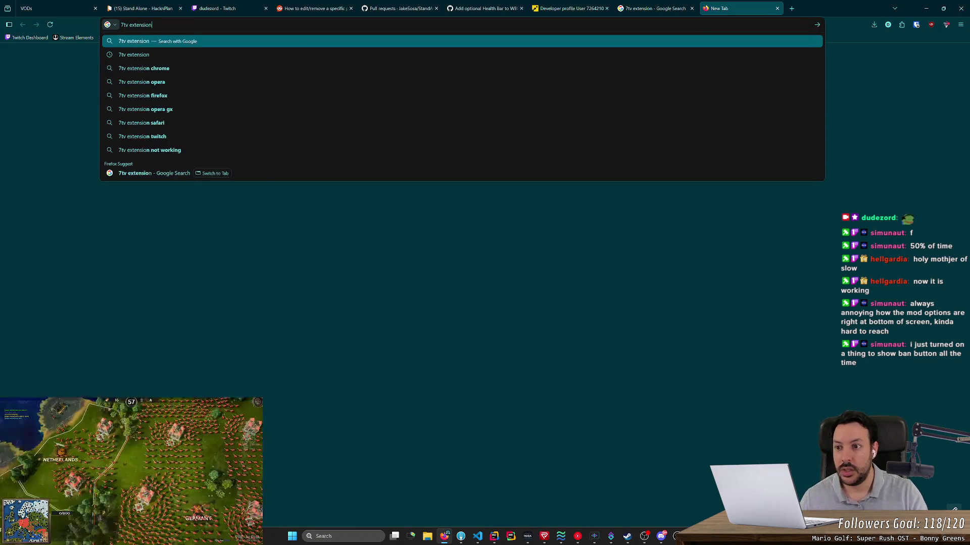
key(Return)
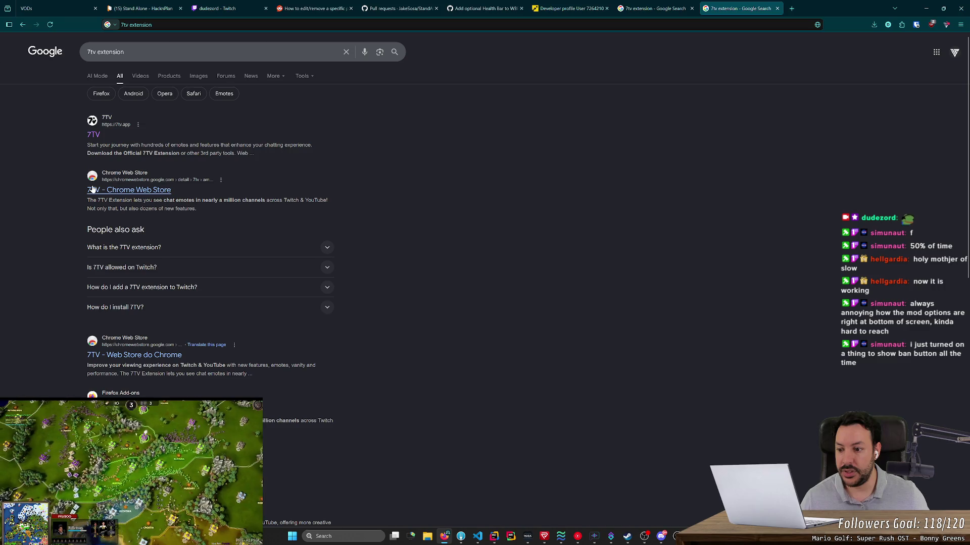
click(132, 410)
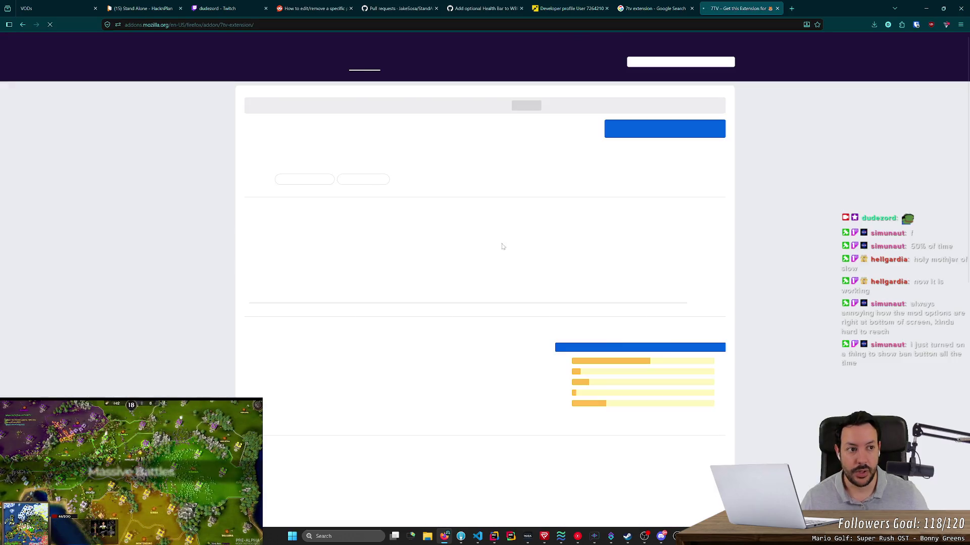
click(654, 135)
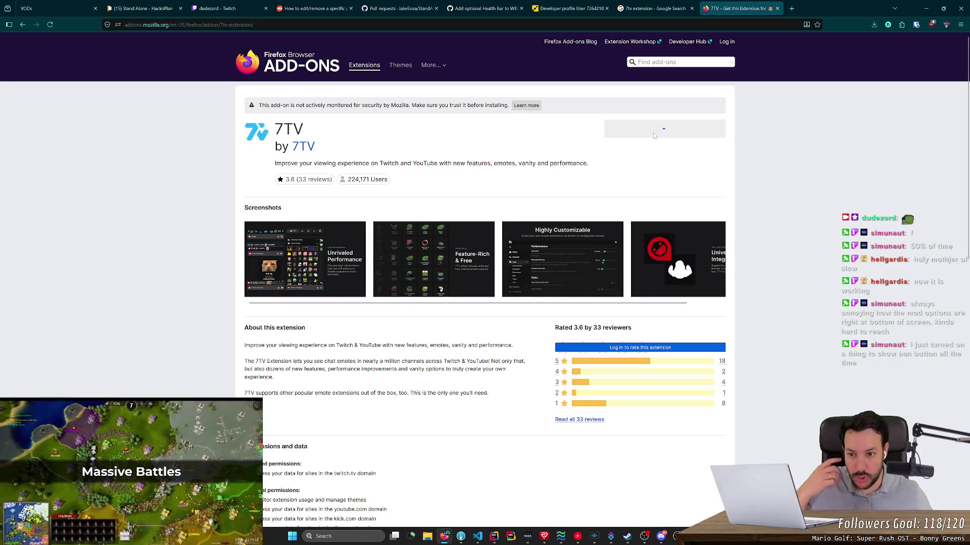
click(867, 121)
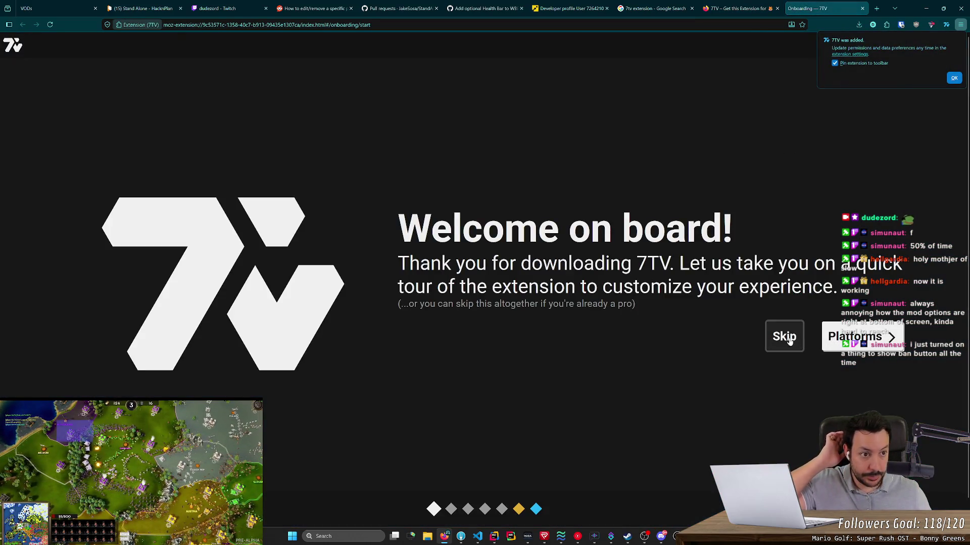
Finish 7TV onboarding with Twitch enabled, declining the subscription, then go back to the Twitch tab.
click(859, 337)
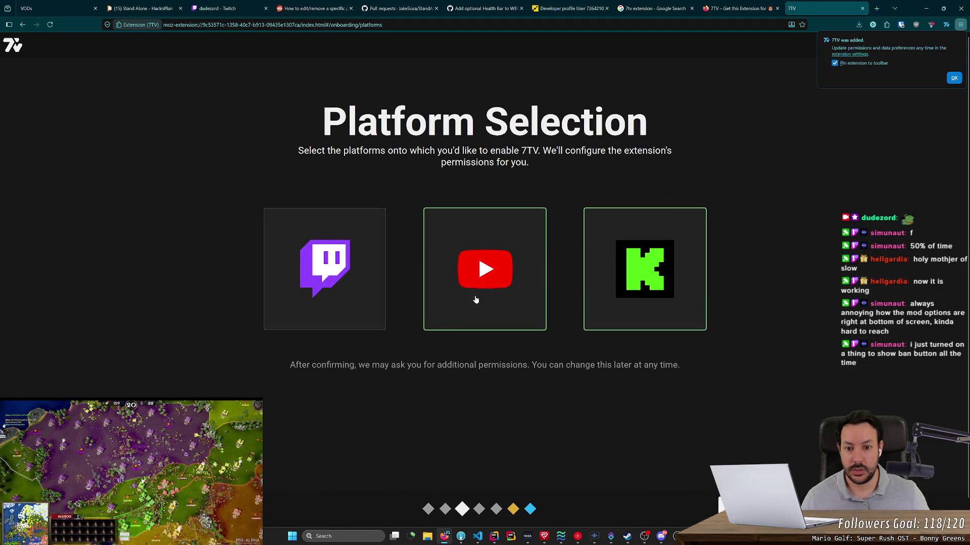
click(384, 302)
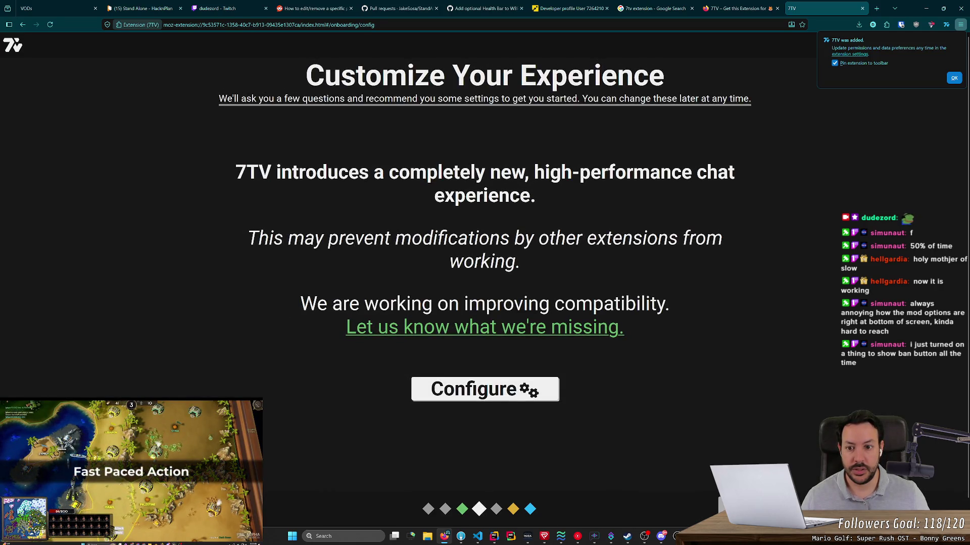
scroll(485, 273, down, 1)
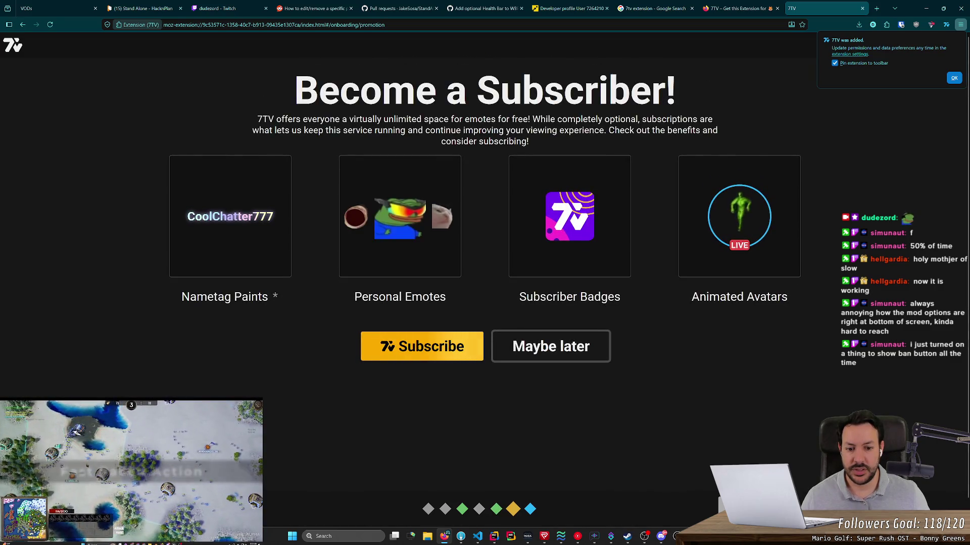
click(583, 354)
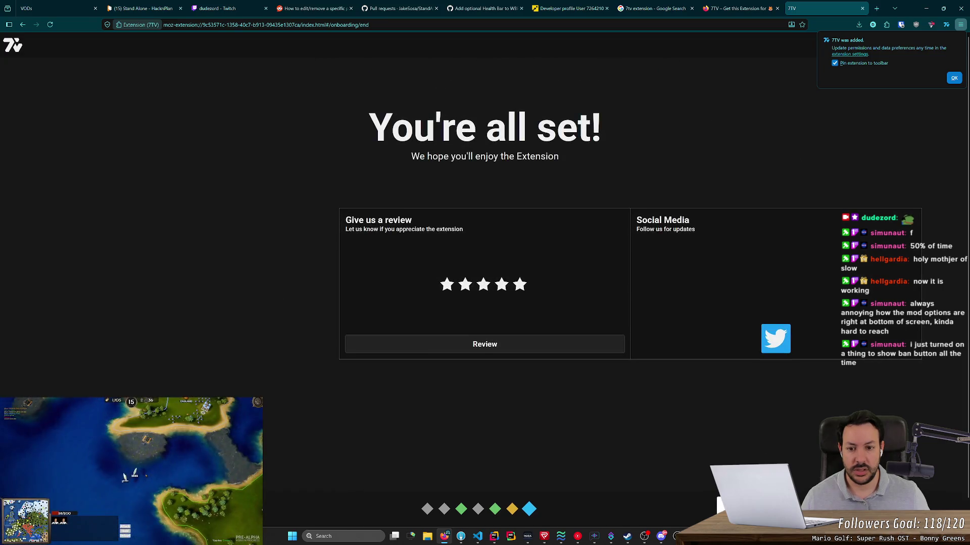
click(862, 8)
click(651, 8)
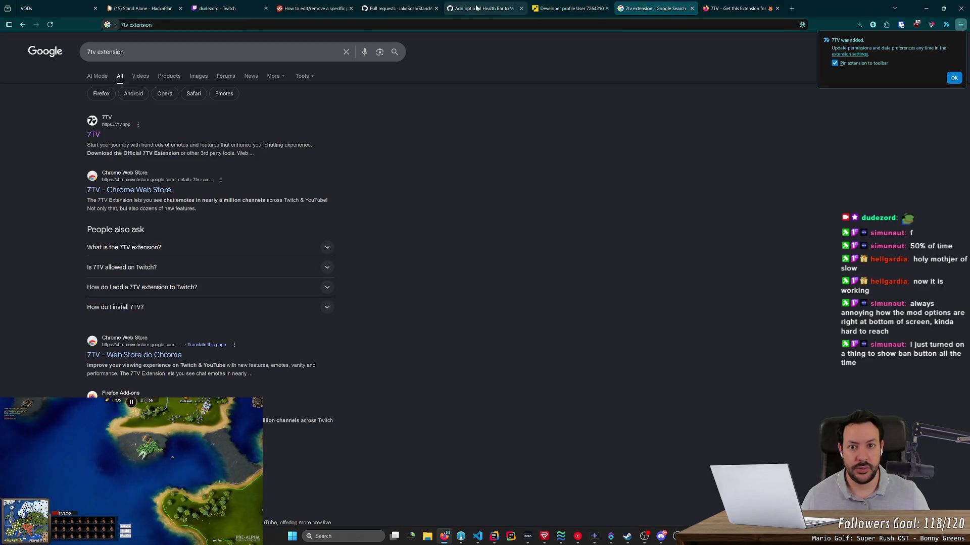
click(223, 8)
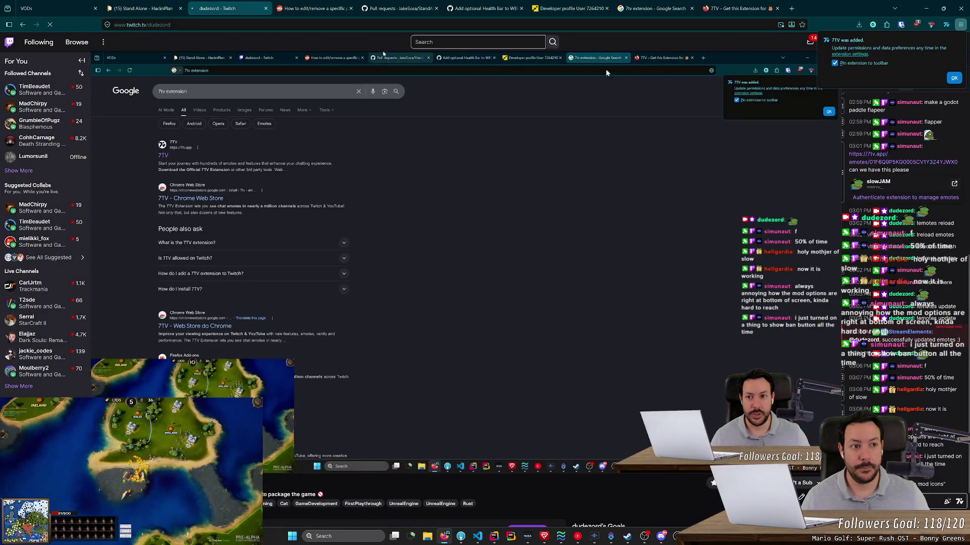
Reload Twitch so 7TV loads, dismiss its notice, and open the top chatter's viewer card.
click(50, 27)
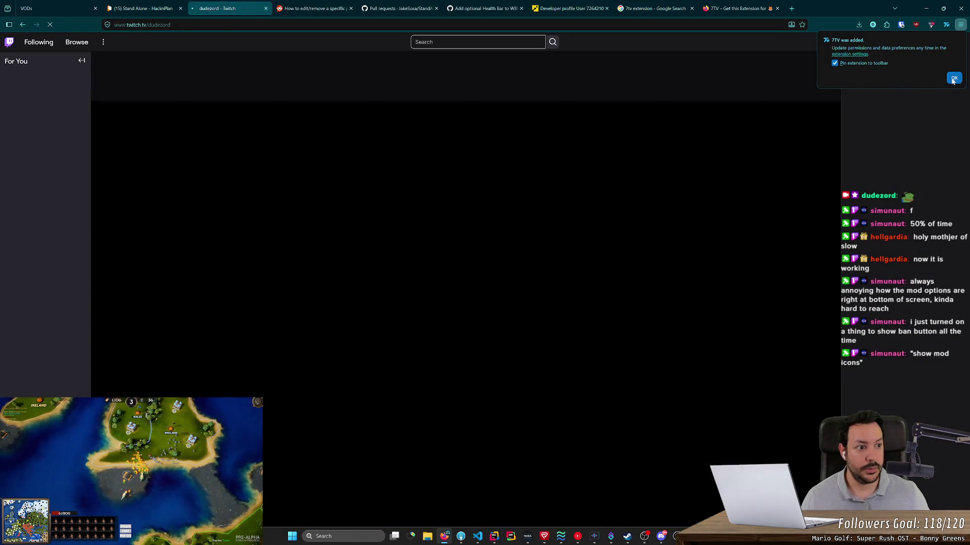
click(953, 80)
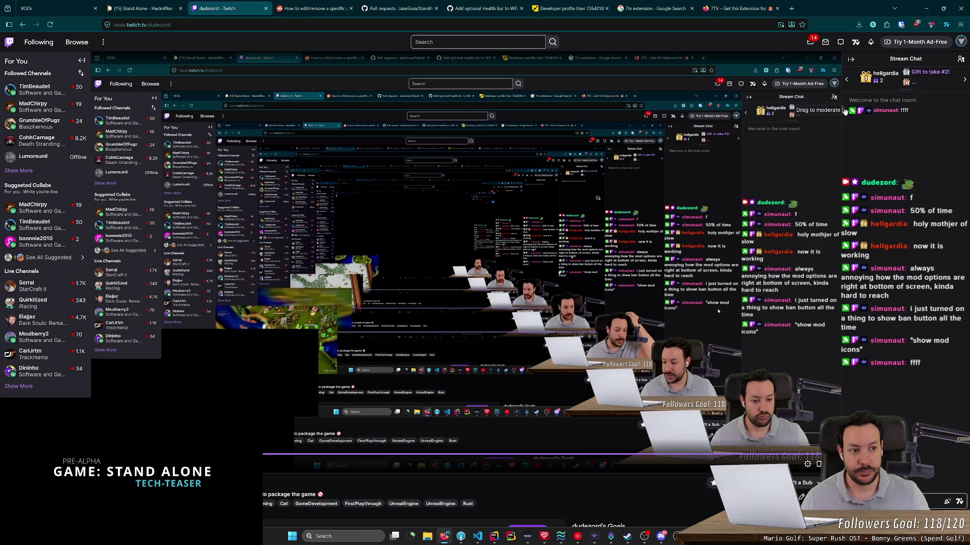
mouse_move(844, 112)
mouse_down()
mouse_move(891, 127)
mouse_move(966, 115)
mouse_move(842, 115)
mouse_up()
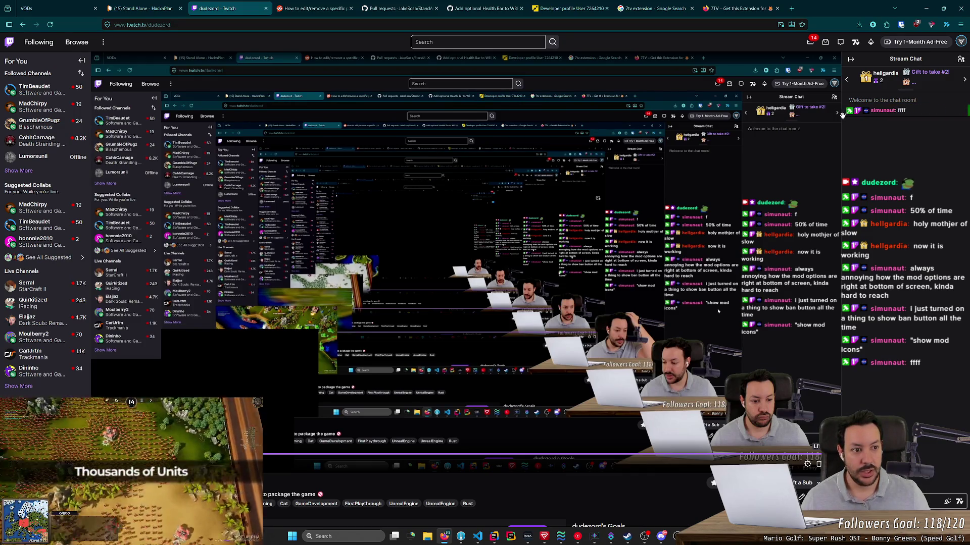
click(884, 110)
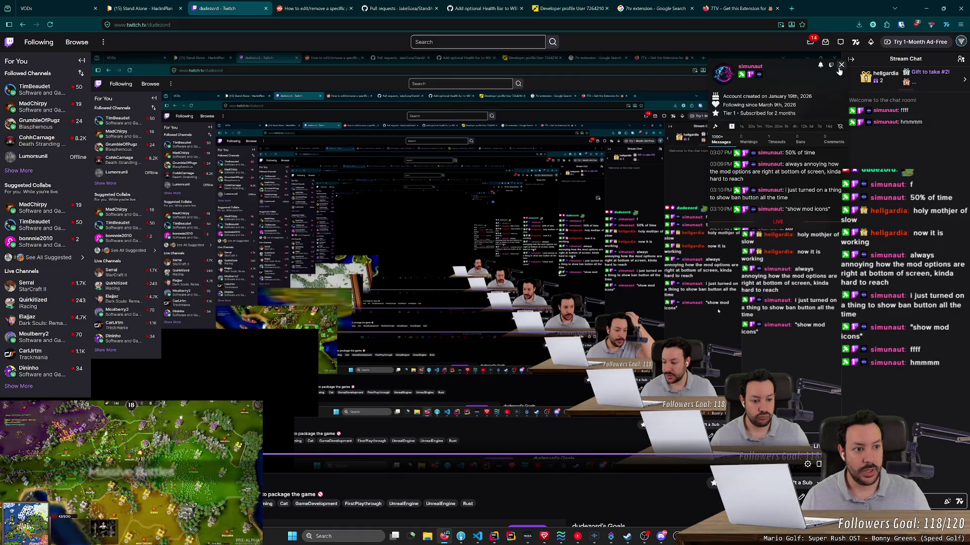
Reposition the chatter's viewer card, then slide their message to time them out.
click(854, 159)
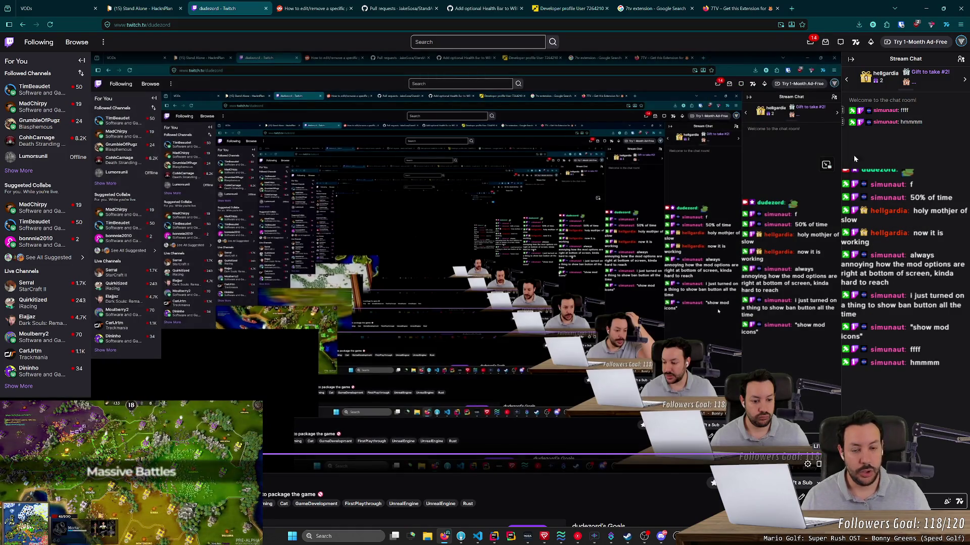
click(886, 122)
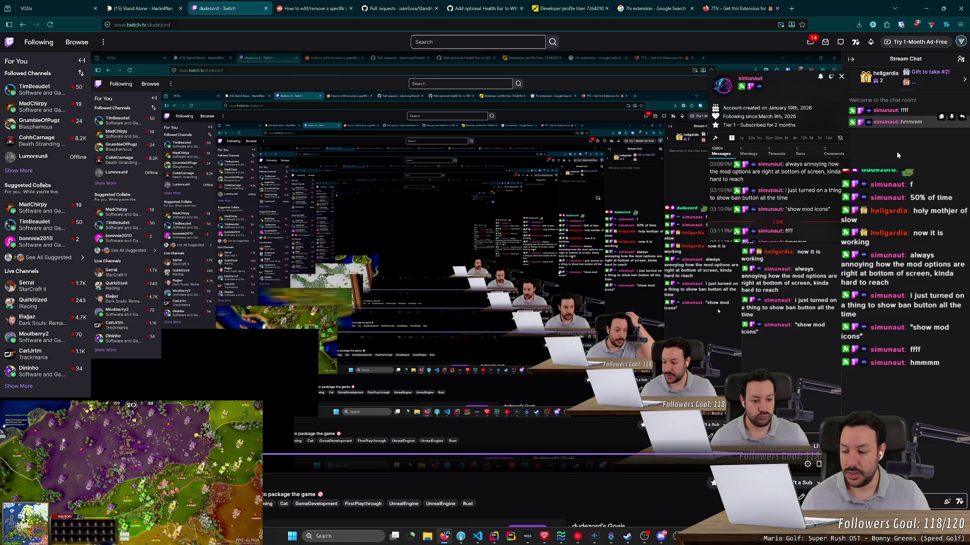
drag(804, 88, 810, 115)
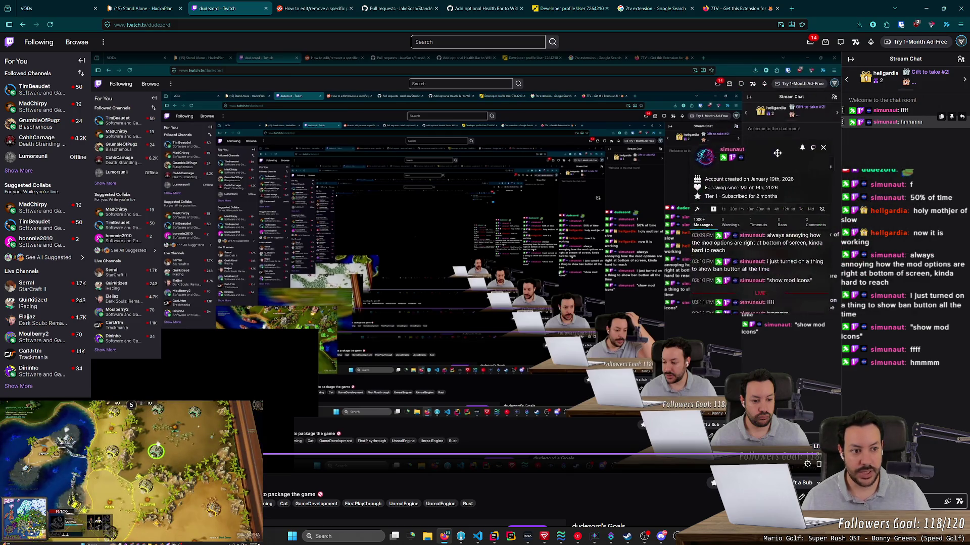
click(846, 103)
drag(853, 123, 955, 134)
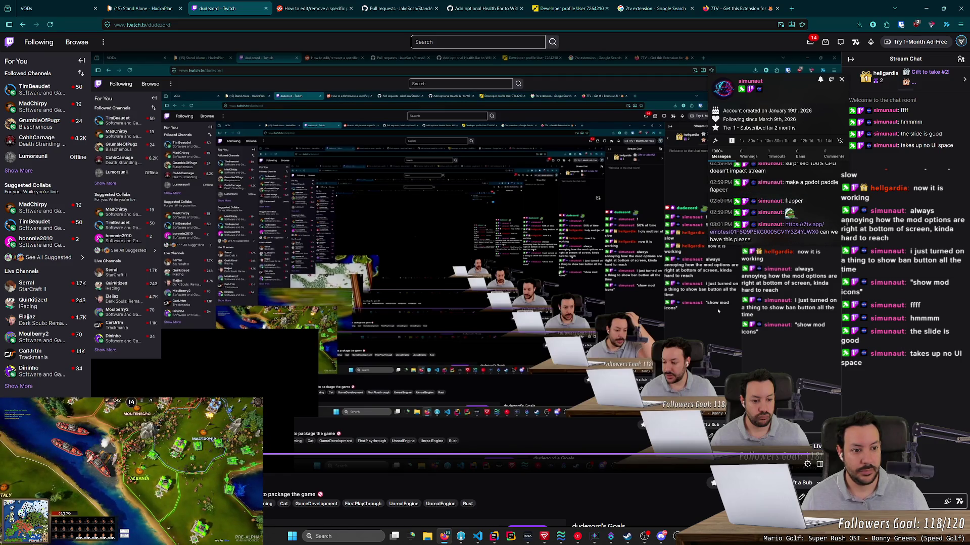
Review the chatter's Timeouts history and mod Comments, then close the viewer card.
click(774, 156)
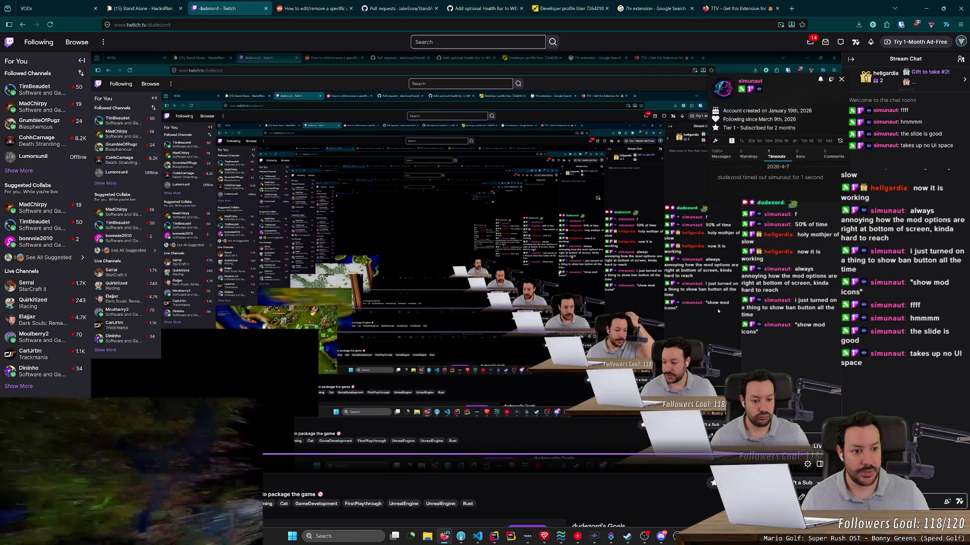
mouse_move(823, 177)
mouse_down()
mouse_move(717, 178)
mouse_move(728, 178)
mouse_up()
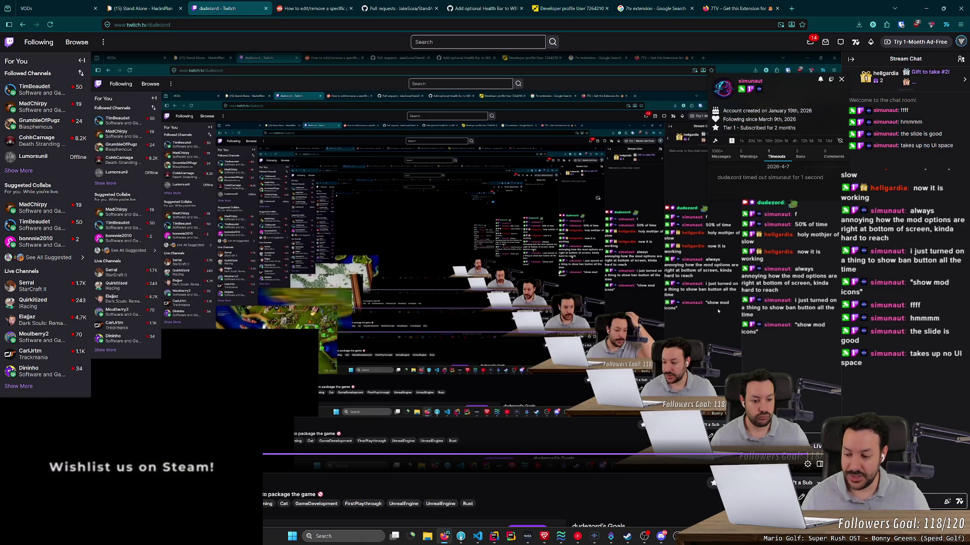
click(833, 156)
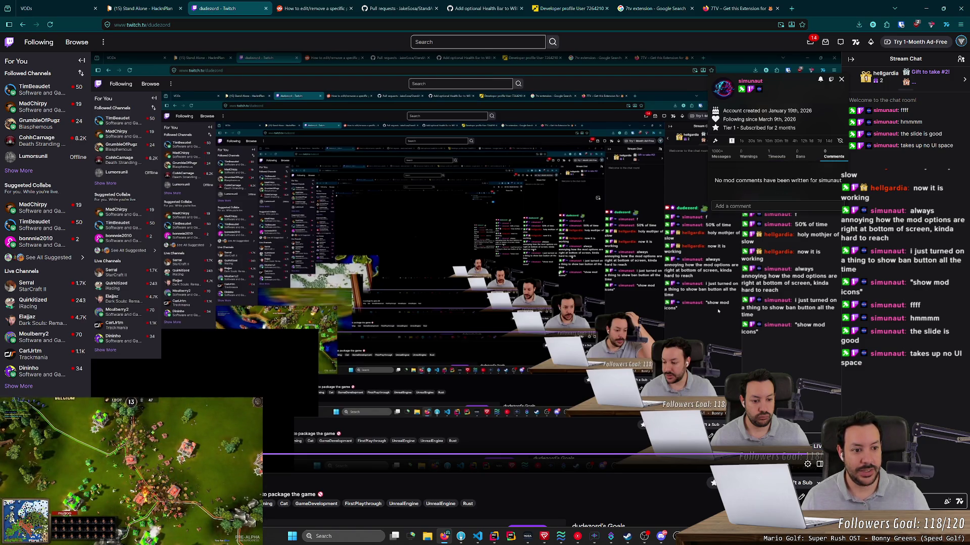
scroll(814, 177, down, 1)
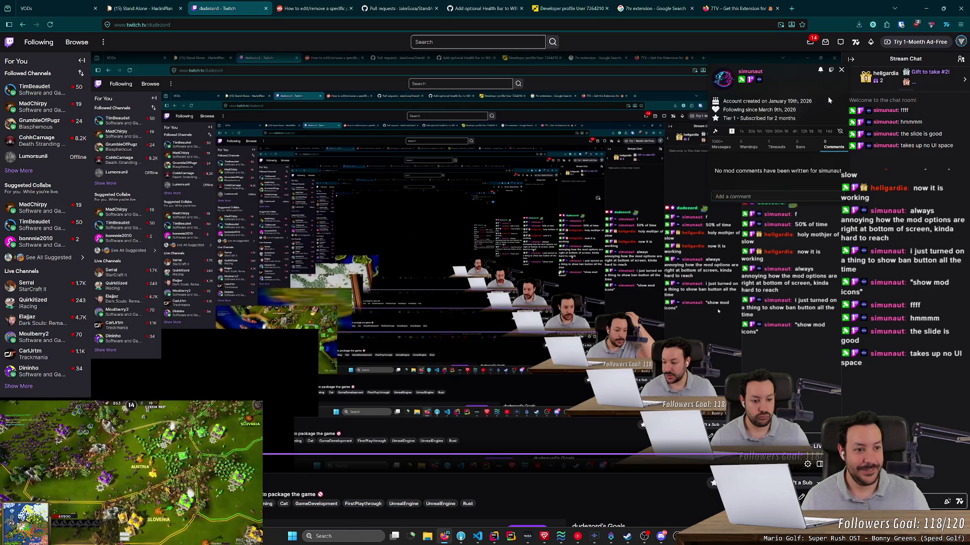
click(841, 70)
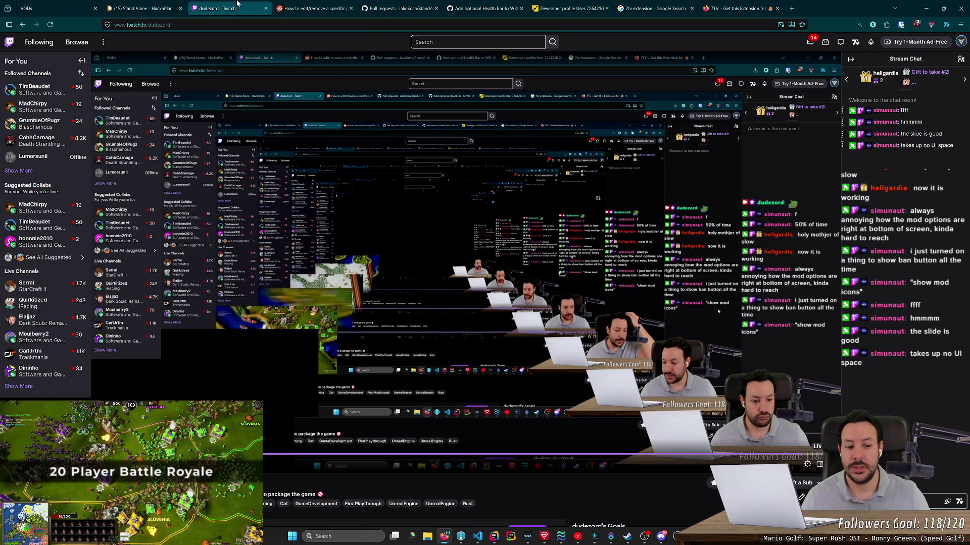
Close the Twitch and Reddit tabs, minimize Firefox, stop Unreal's play session, and open Platforms.
click(266, 8)
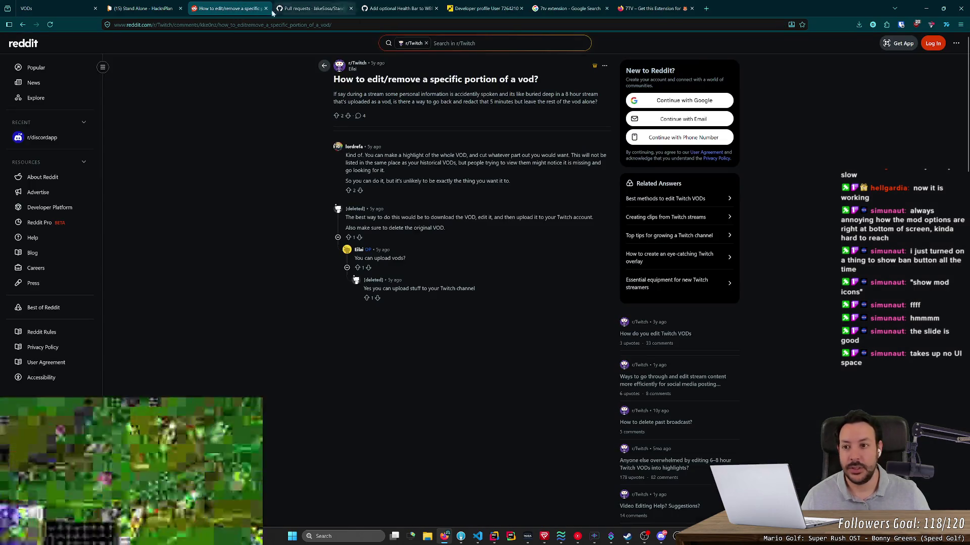
click(265, 8)
click(926, 8)
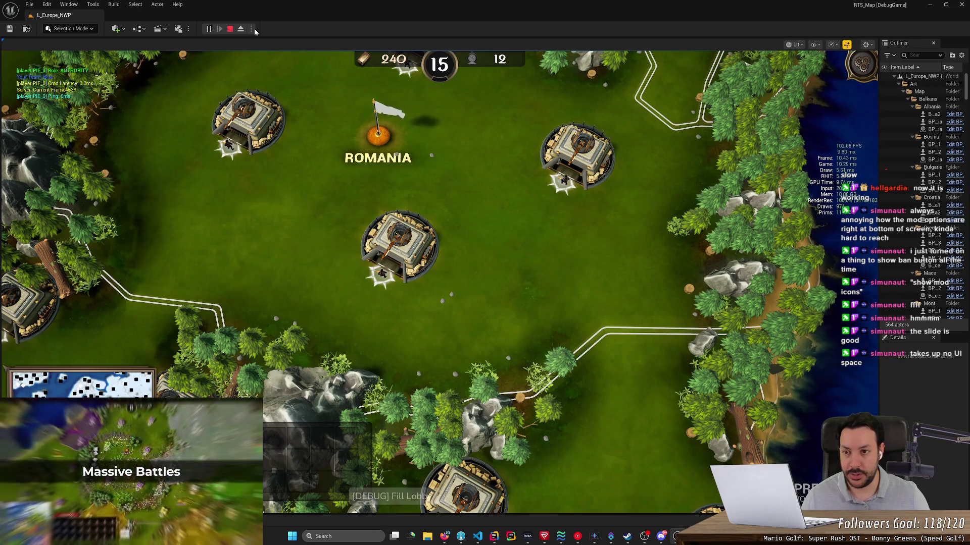
click(230, 29)
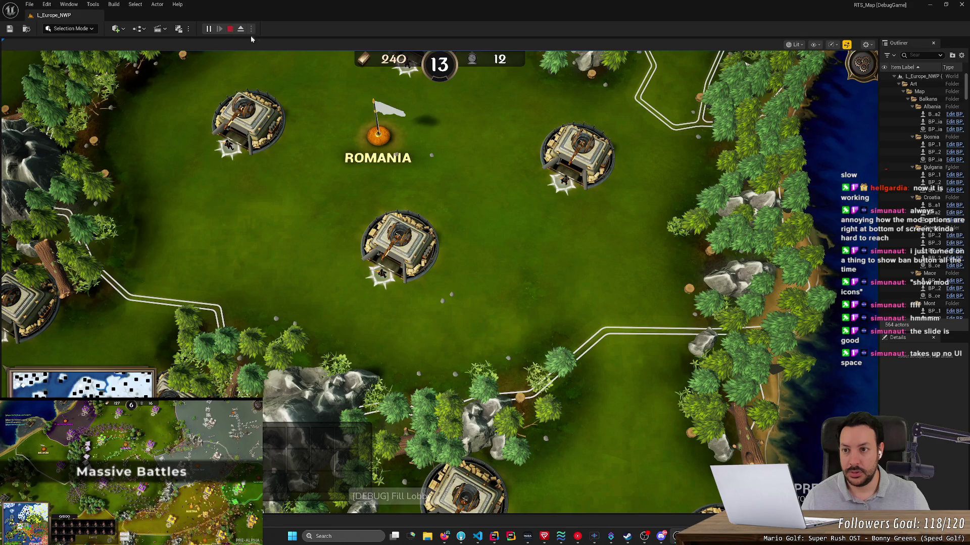
click(305, 28)
mouse_move(313, 131)
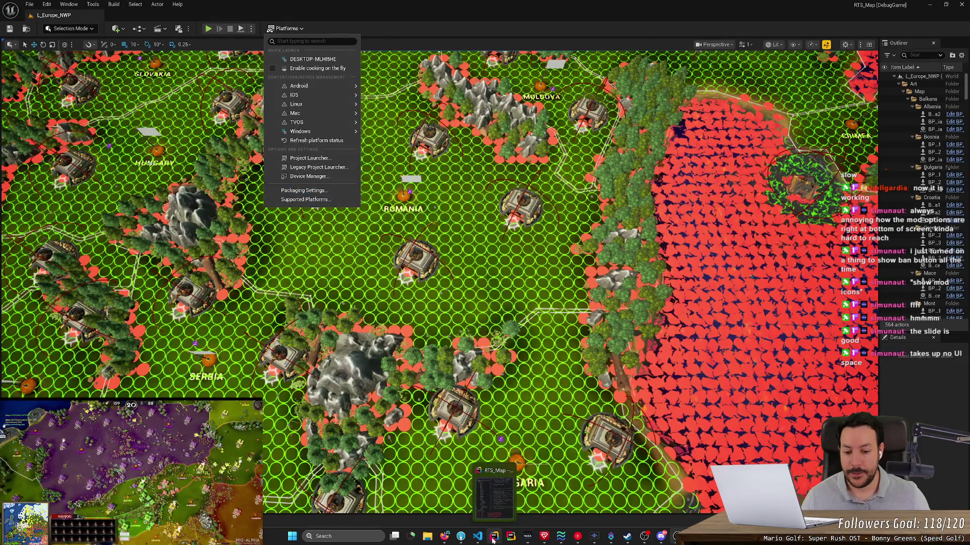
Dismiss the Platforms menu and switch to Rider from the taskbar.
mouse_move(478, 542)
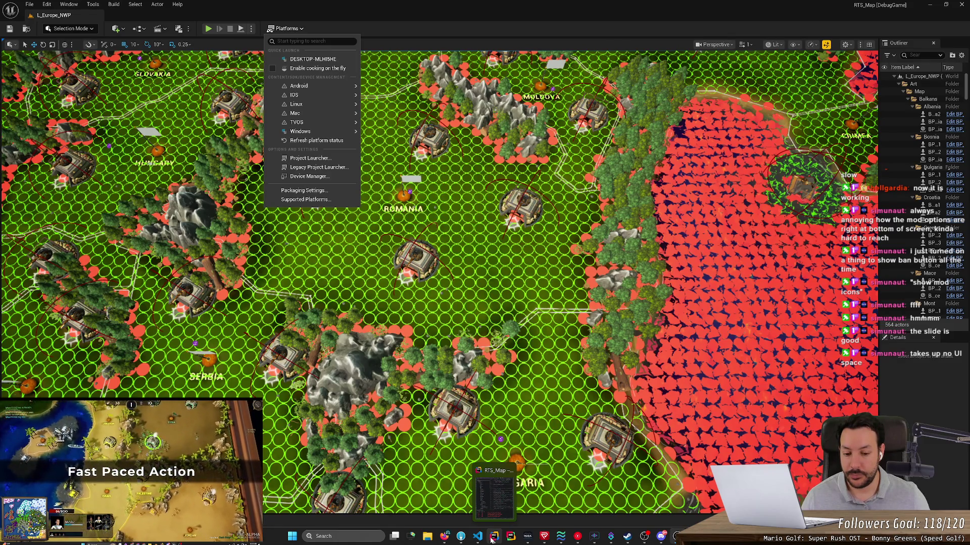
click(492, 541)
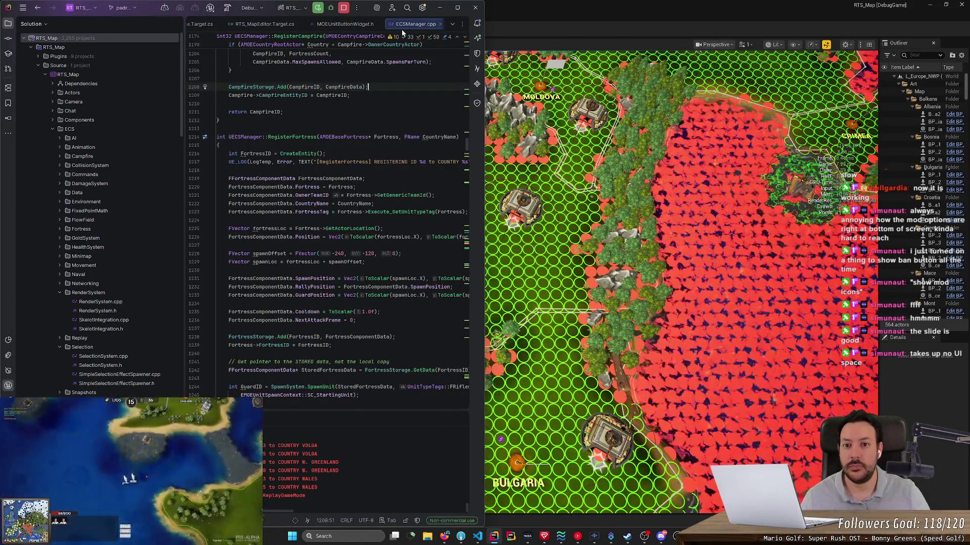
Close every Rider file tab except MOE2DPawn.cpp, including StandAlone.Target.cs.
click(348, 25)
middle_click(344, 26)
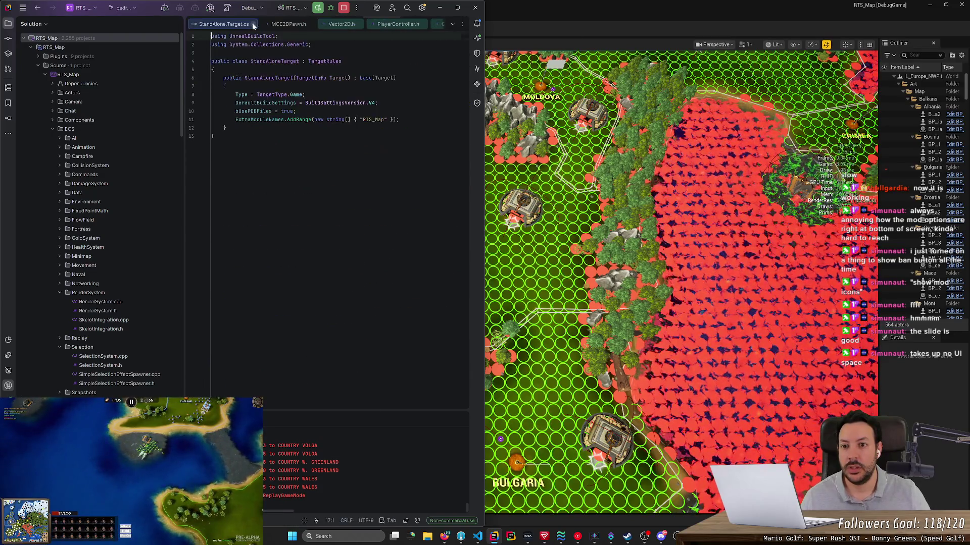
click(233, 25)
middle_click(233, 29)
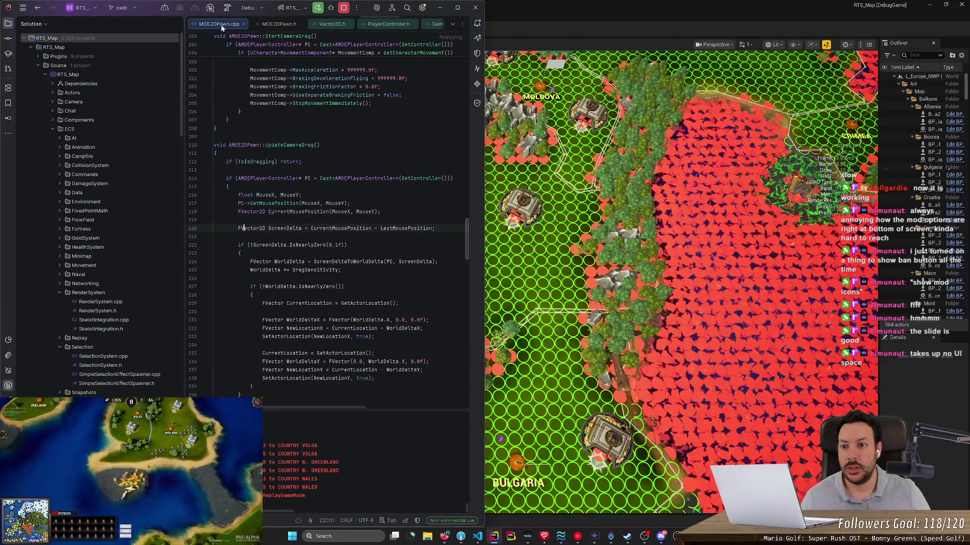
middle_click(280, 26)
middle_click(280, 25)
middle_click(280, 25)
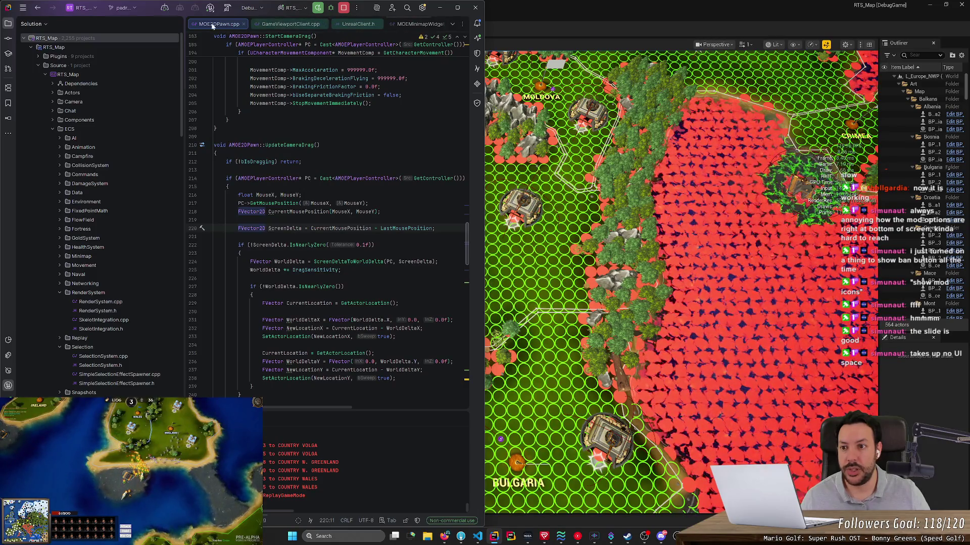
right_click(214, 24)
click(245, 39)
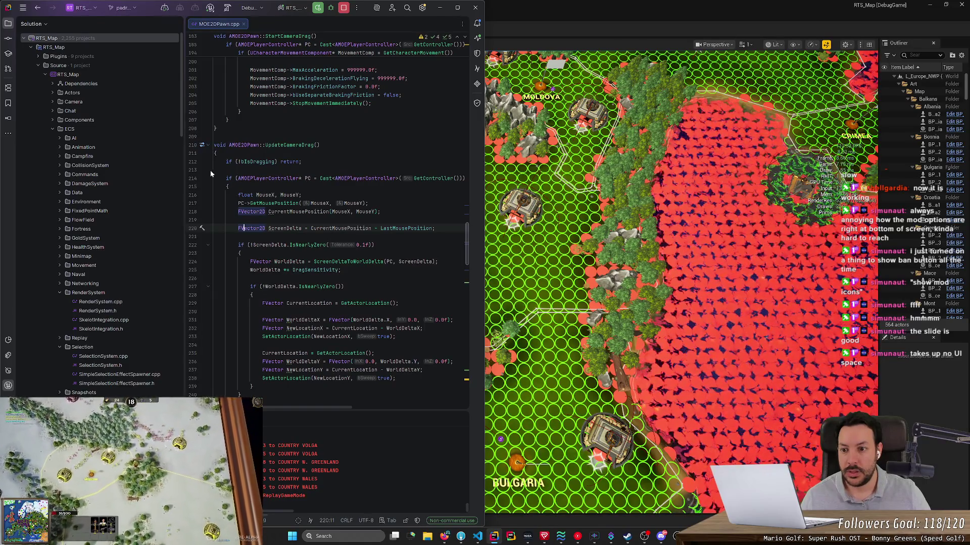
Read MOE2DPawn.cpp's camera speed and settings code, then open Unreal's Platforms packaging menu.
scroll(464, 235, up, 10)
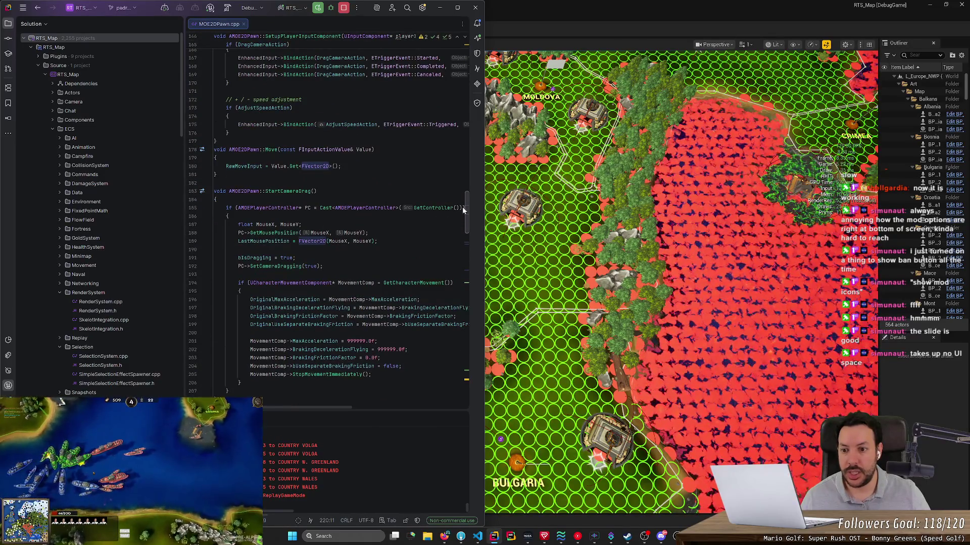
scroll(462, 208, up, 15)
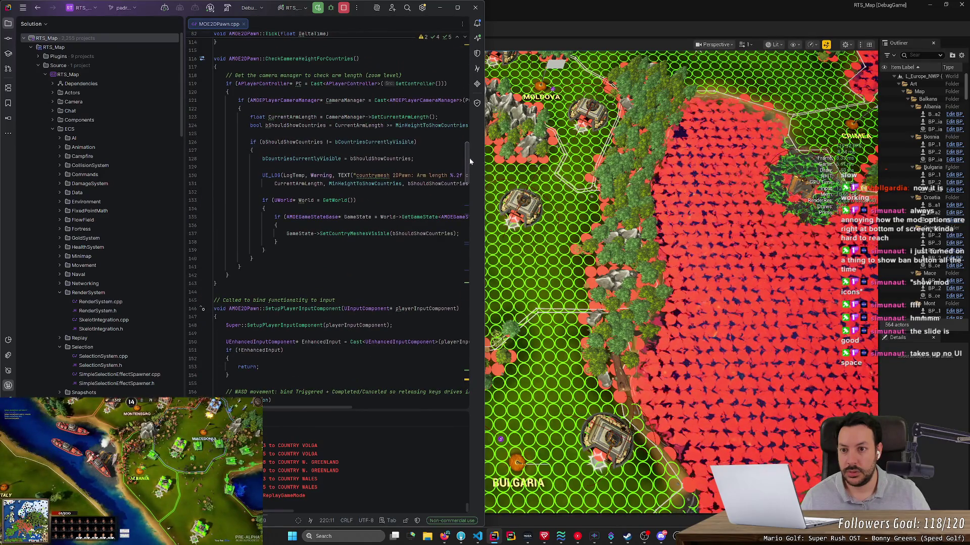
scroll(470, 142, up, 20)
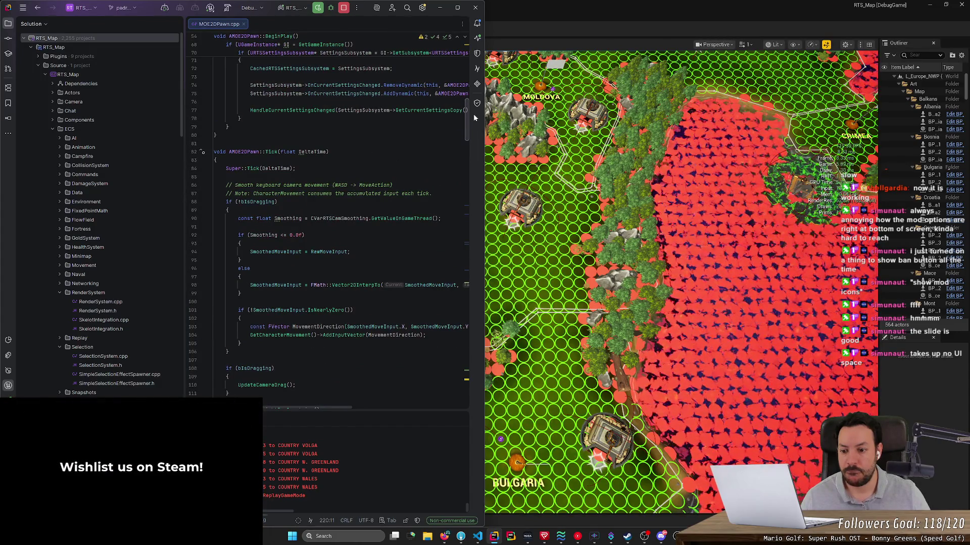
scroll(475, 117, up, 10)
scroll(477, 128, down, 20)
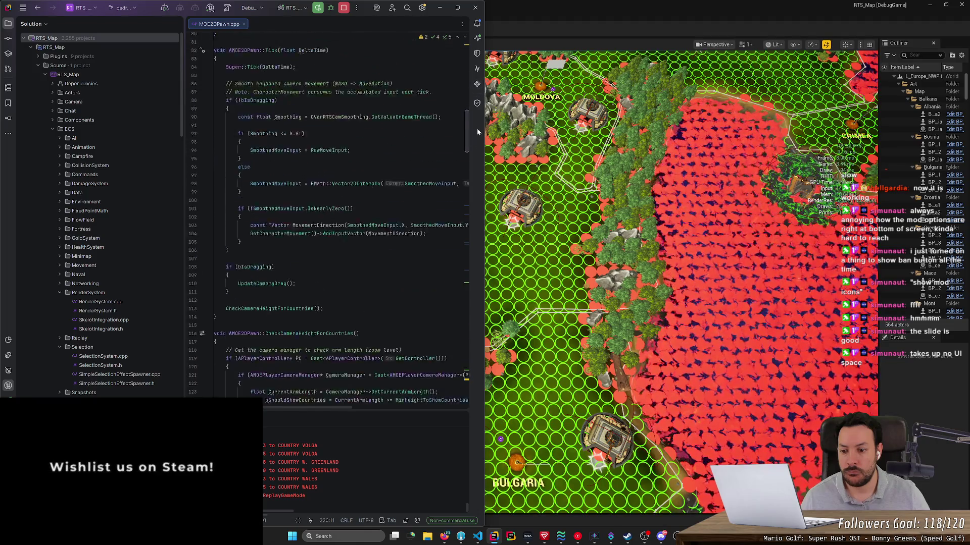
scroll(462, 180, down, 15)
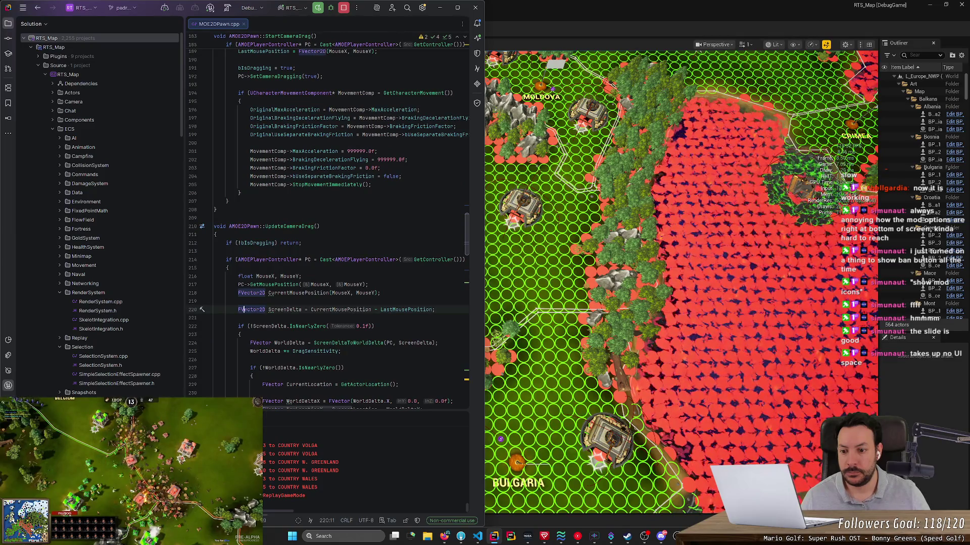
scroll(328, 228, up, 6)
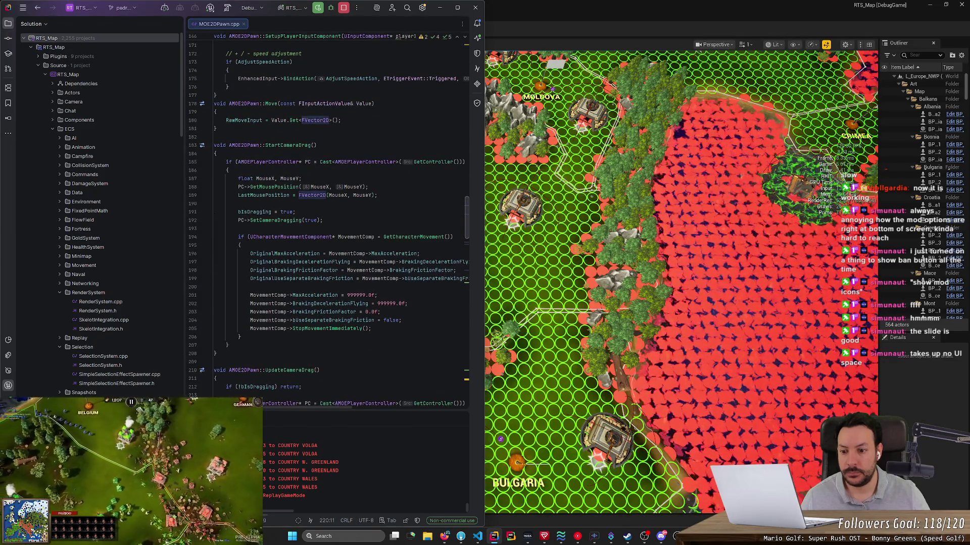
scroll(328, 227, down, 10)
scroll(328, 227, down, 4)
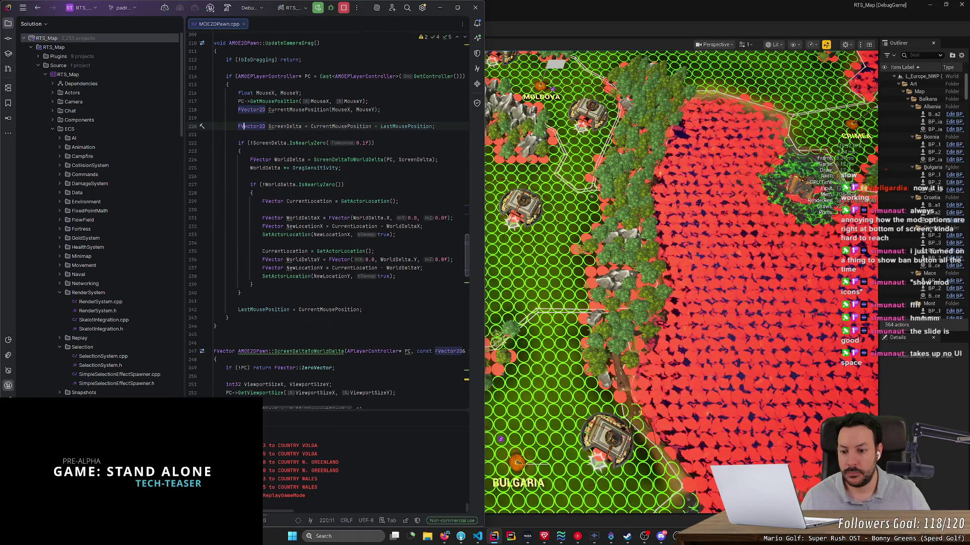
scroll(328, 223, down, 12)
scroll(328, 222, down, 10)
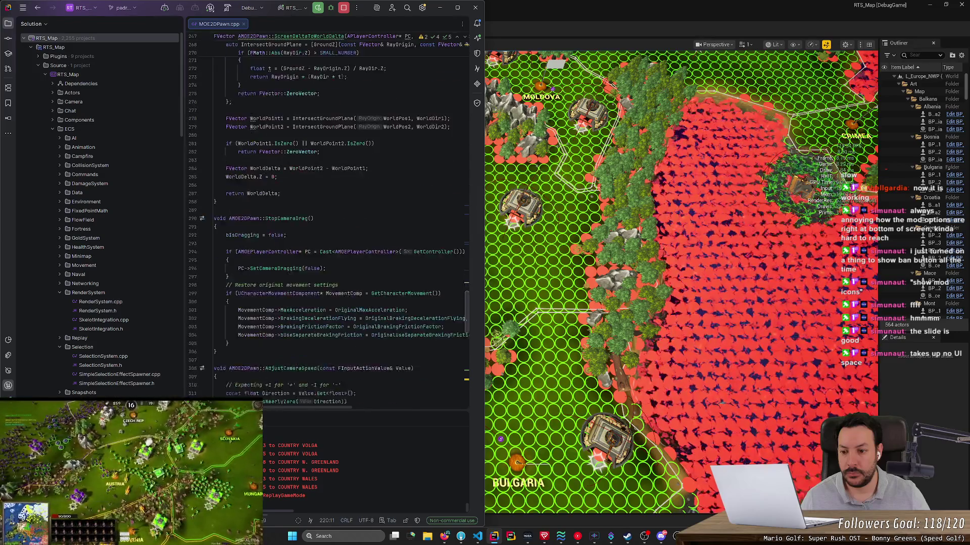
scroll(329, 222, down, 13)
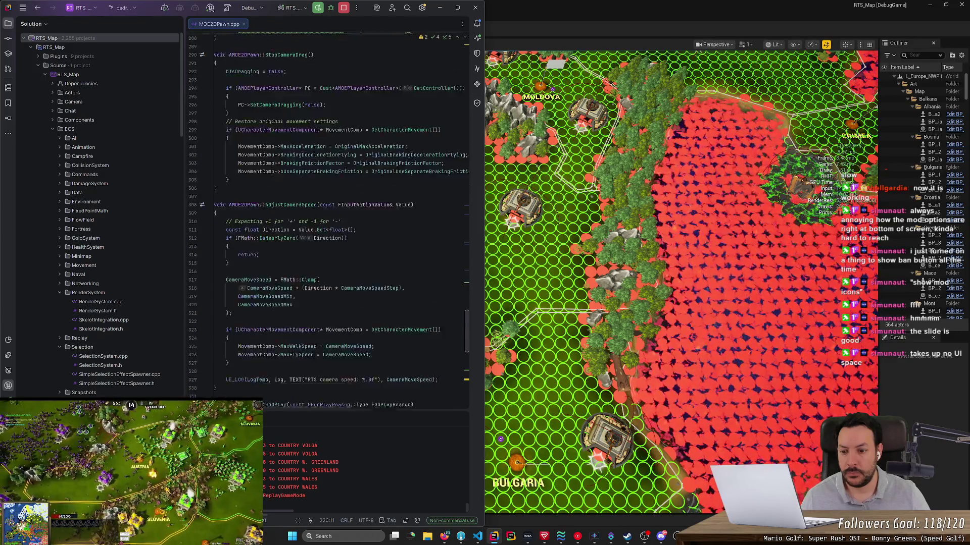
scroll(328, 217, down, 11)
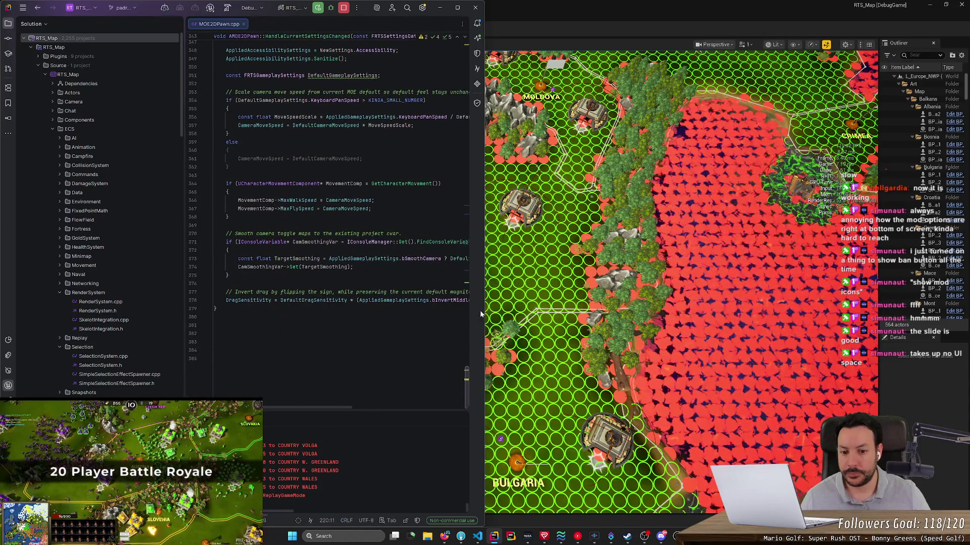
drag(483, 308, 671, 312)
scroll(388, 222, up, 2)
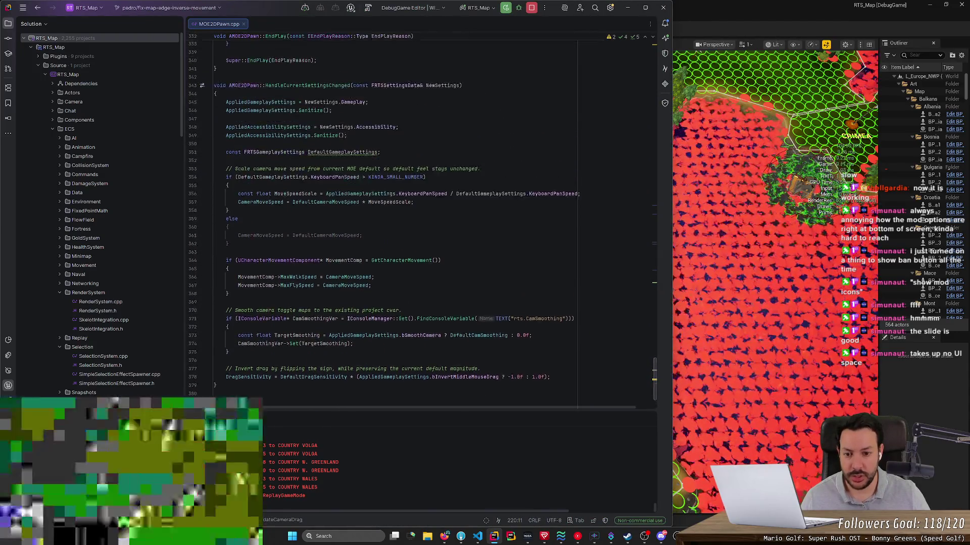
scroll(394, 217, up, 3)
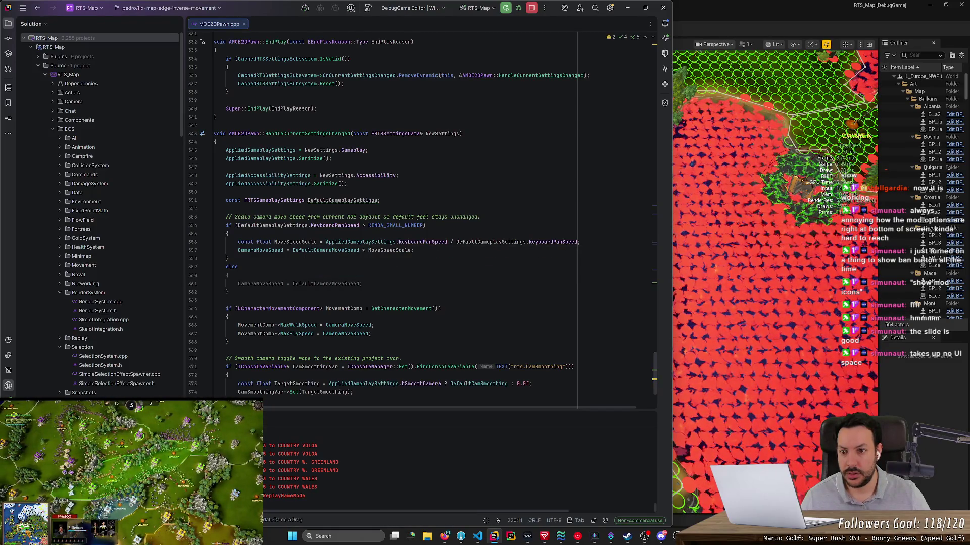
scroll(389, 220, up, 14)
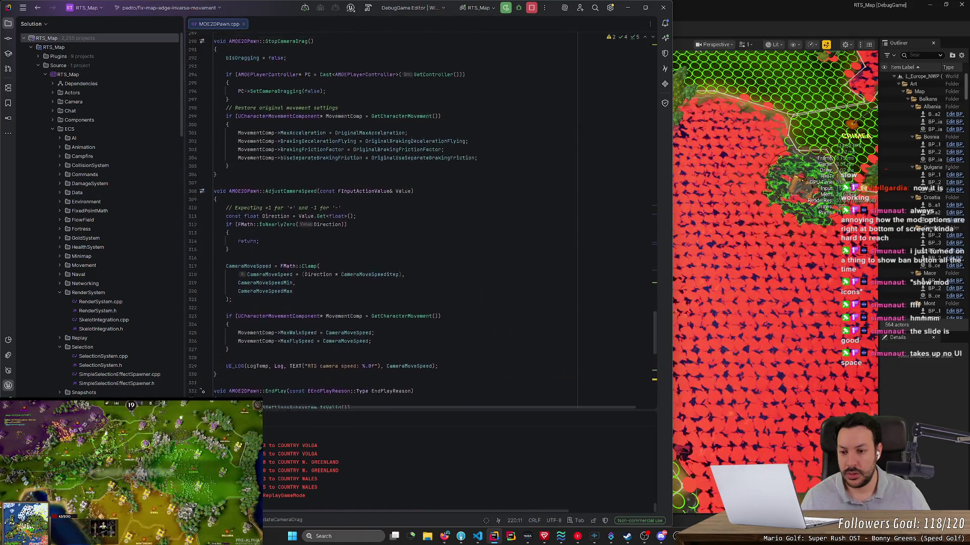
scroll(389, 220, up, 6)
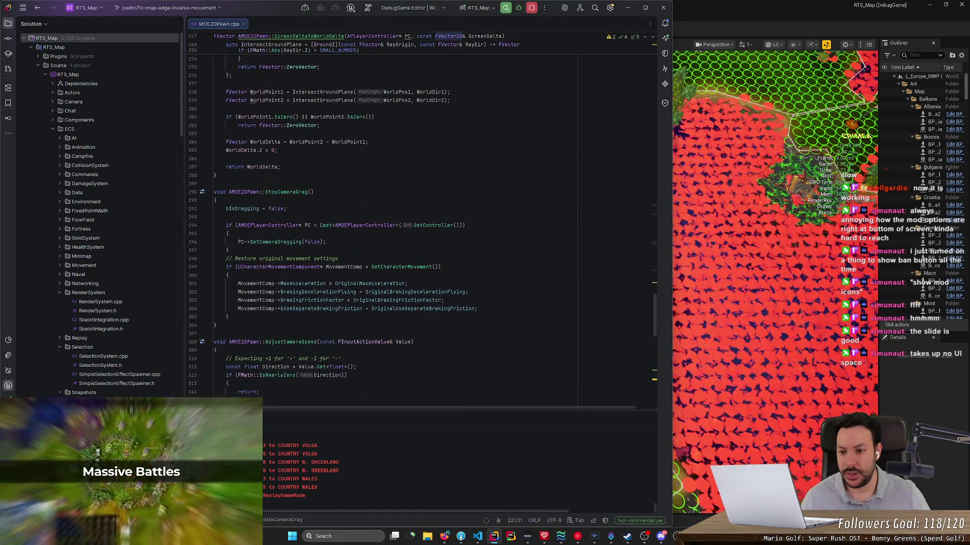
click(628, 7)
click(285, 29)
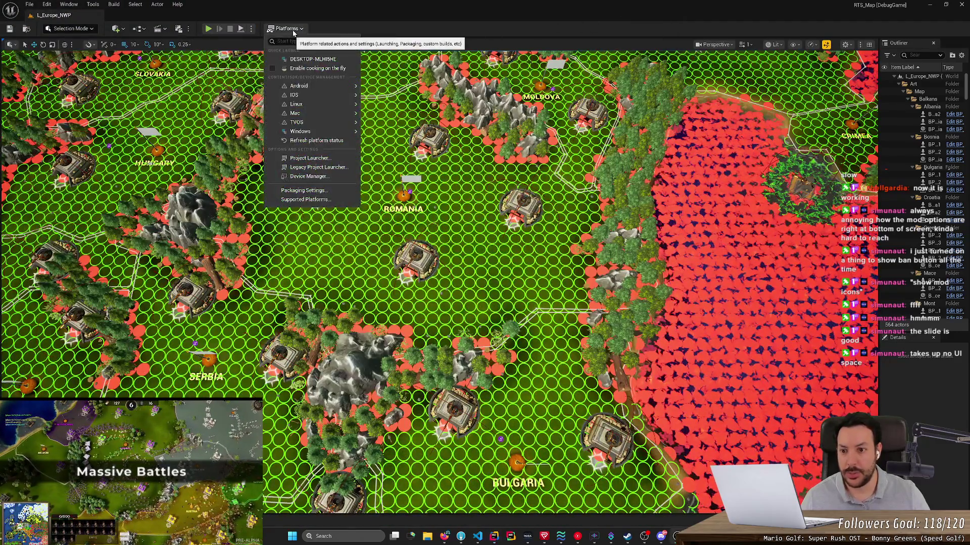
click(335, 190)
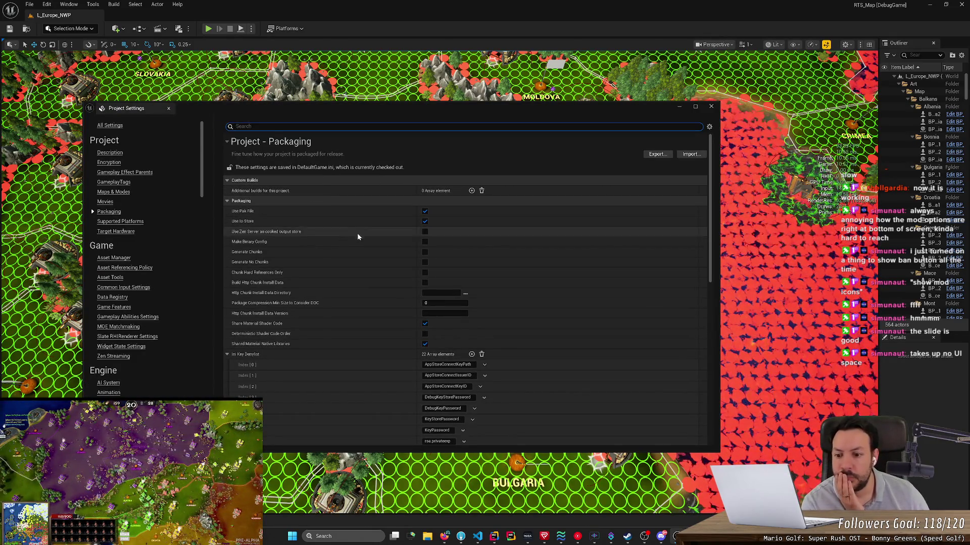
scroll(364, 263, down, 1)
scroll(363, 266, down, 3)
click(253, 306)
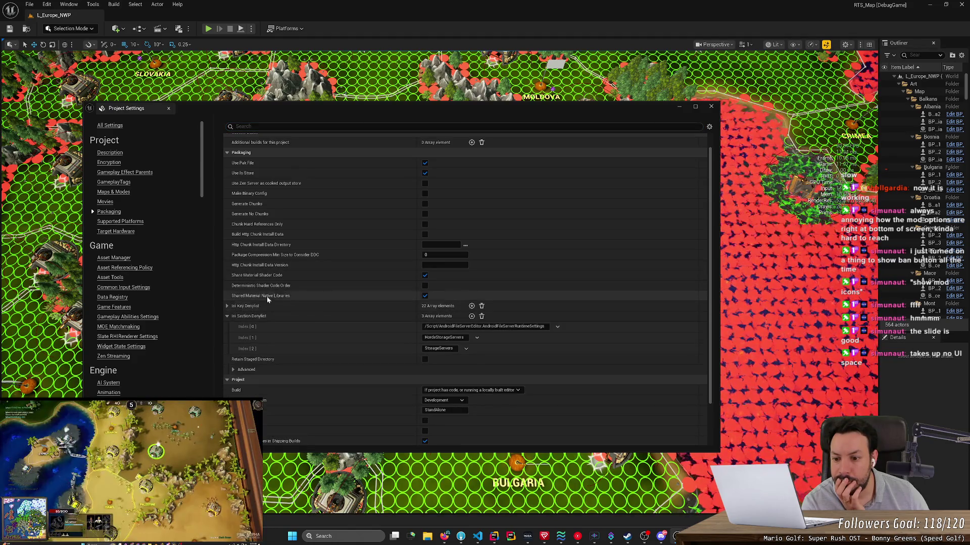
scroll(288, 292, down, 4)
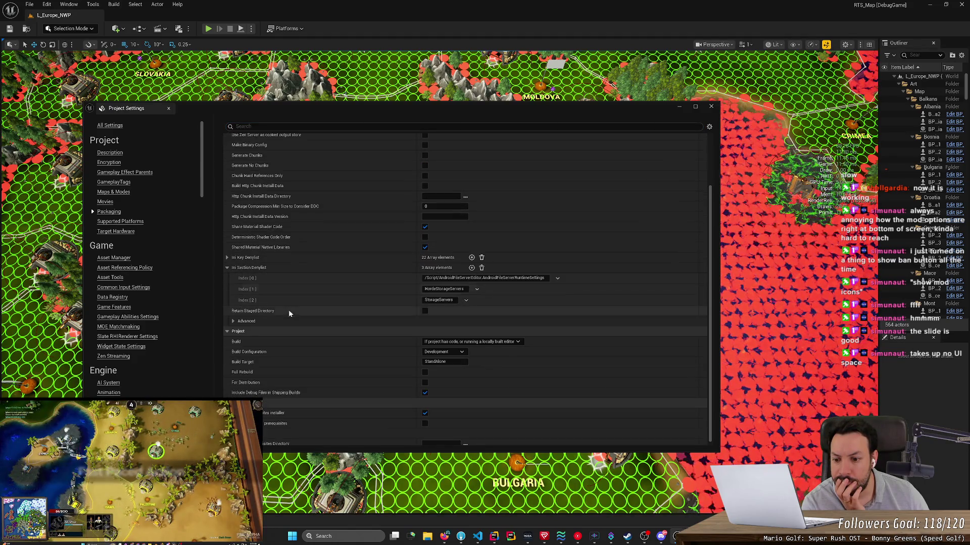
click(451, 353)
click(437, 374)
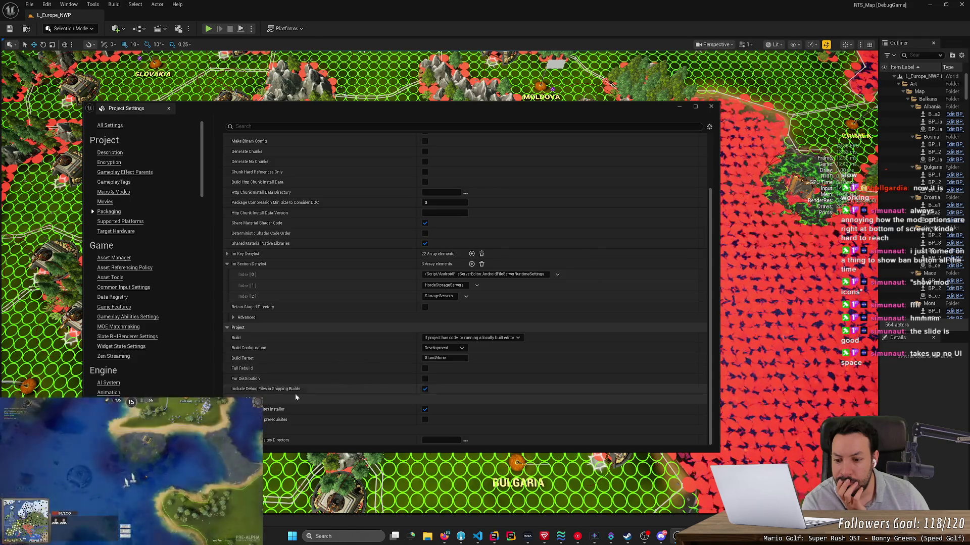
scroll(290, 396, up, 1)
scroll(291, 426, down, 1)
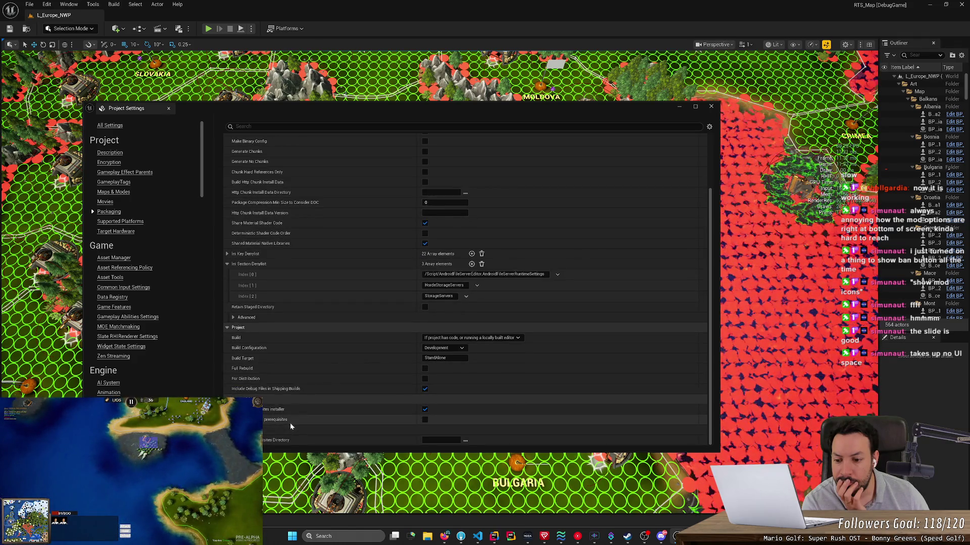
scroll(303, 419, up, 5)
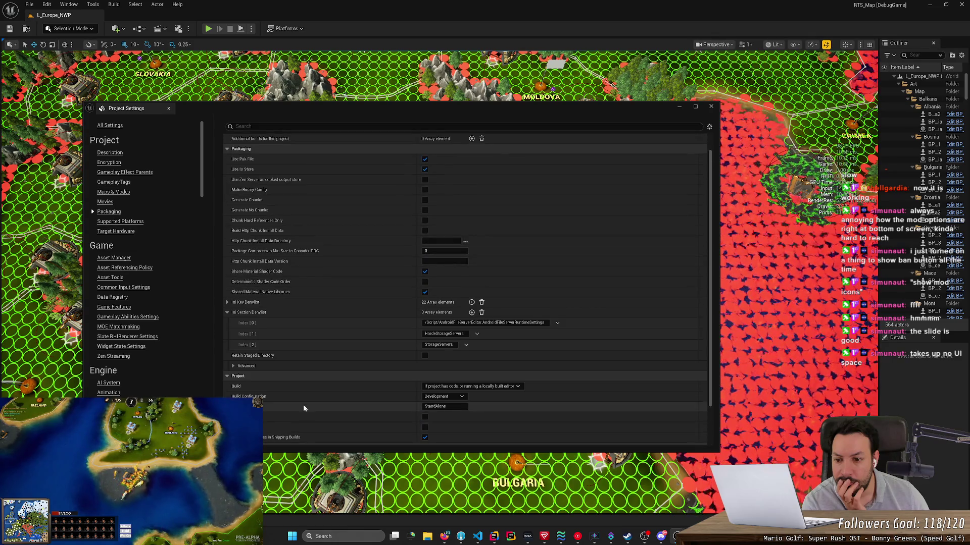
scroll(306, 310, up, 1)
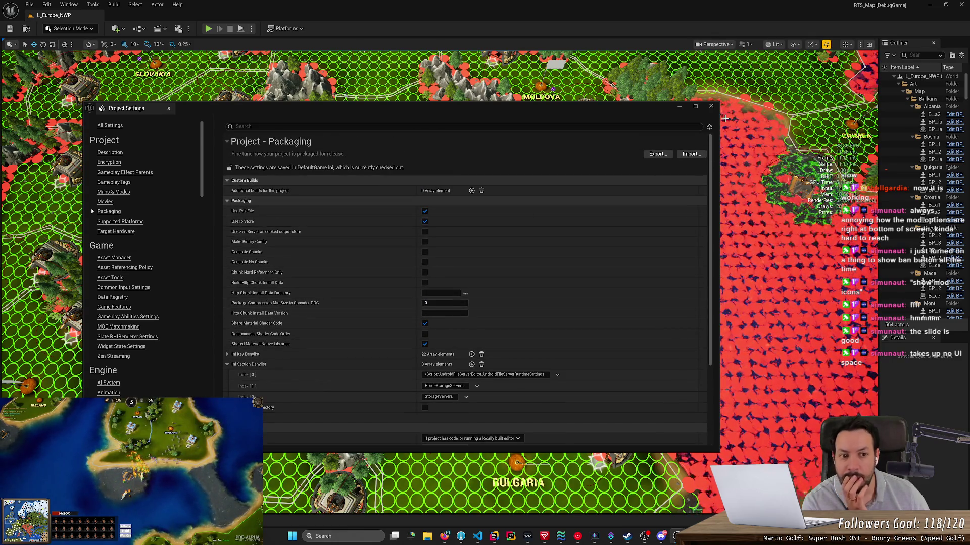
click(712, 108)
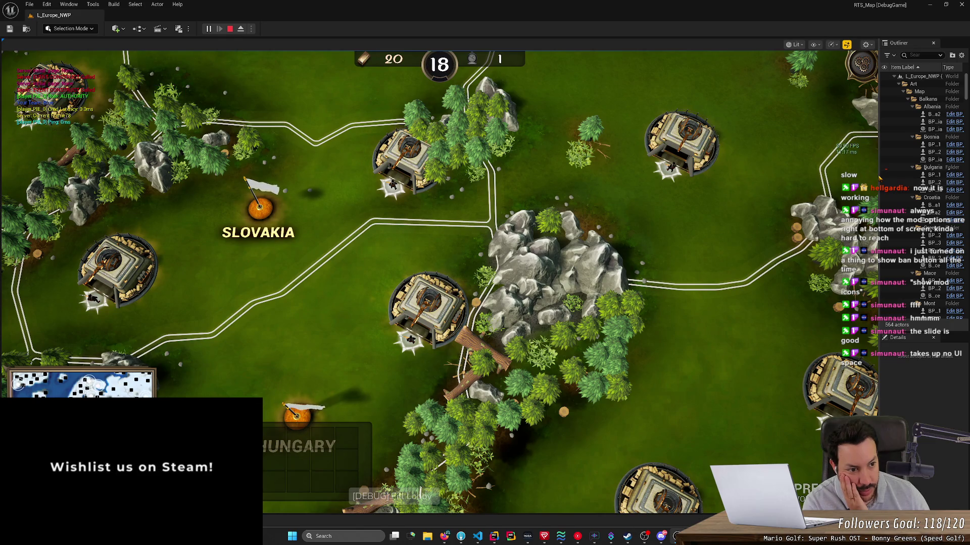
Stop the in-editor session and relaunch the RTS map as a Standalone Game window.
click(230, 29)
click(251, 29)
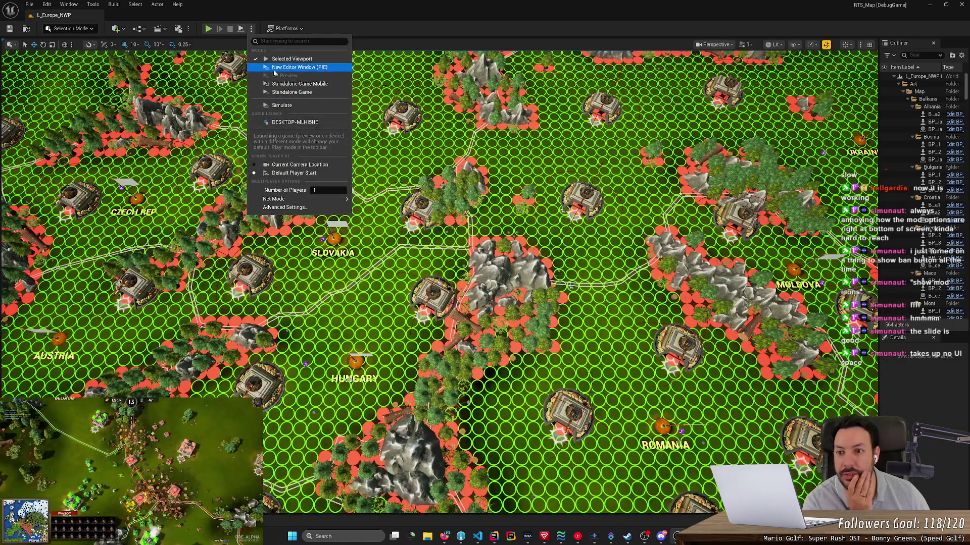
click(353, 103)
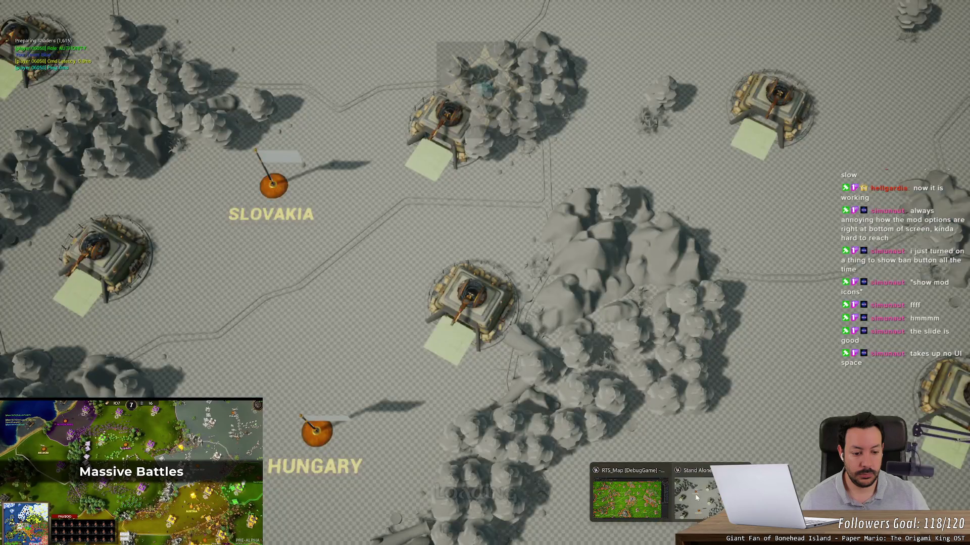
click(707, 497)
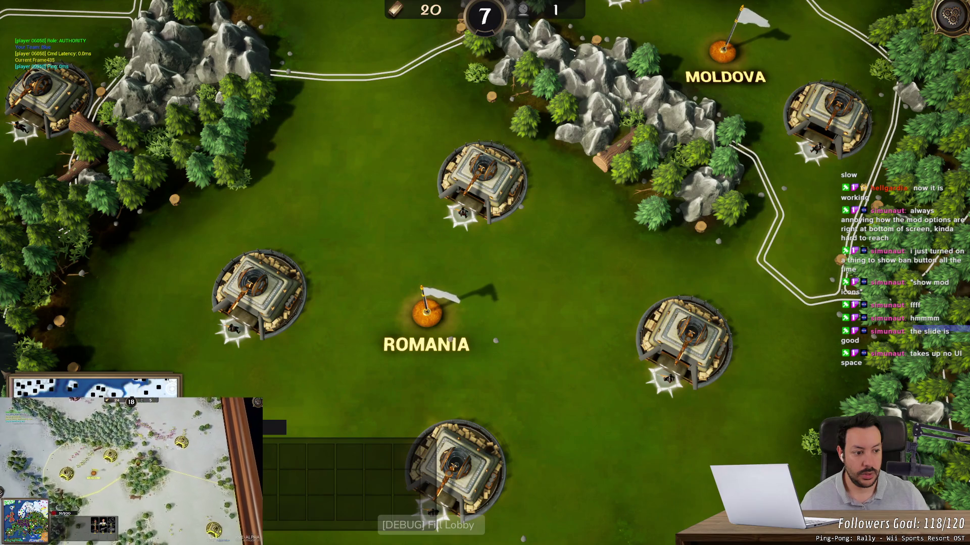
Pause the standalone game during its countdown to bring up the PAUSE menu.
click(950, 15)
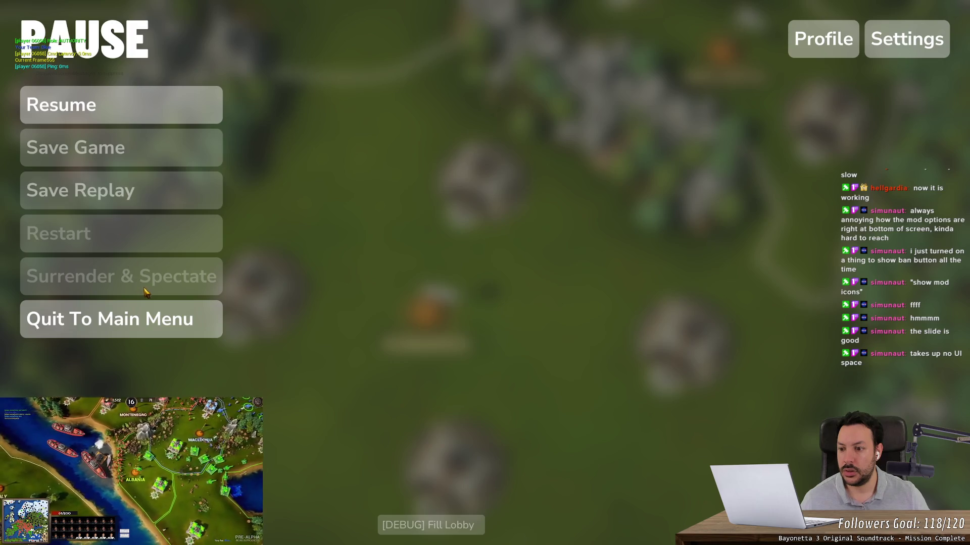
Set UI Scale to 0.72, keep Selection Circles on Simple, and scroll the Input key bindings to Debug.
click(906, 40)
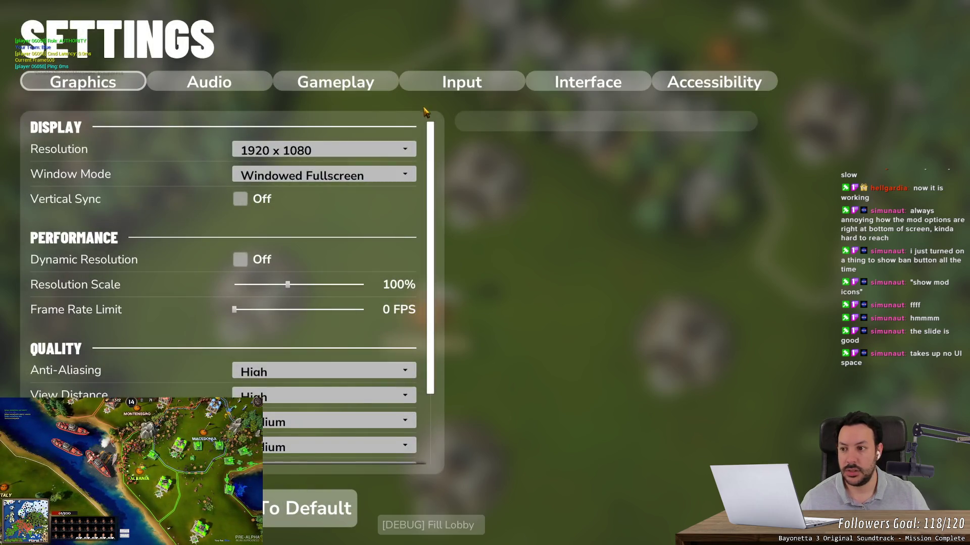
click(677, 83)
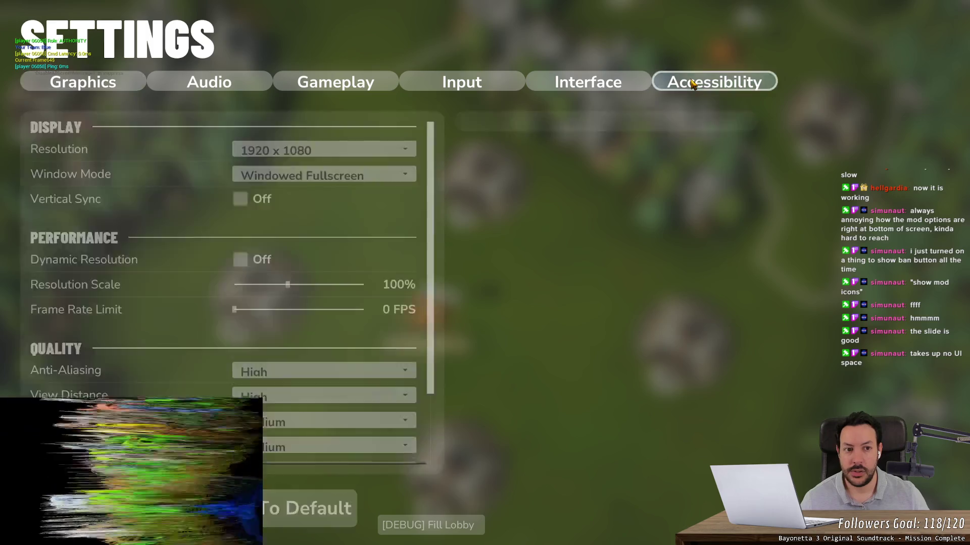
click(605, 85)
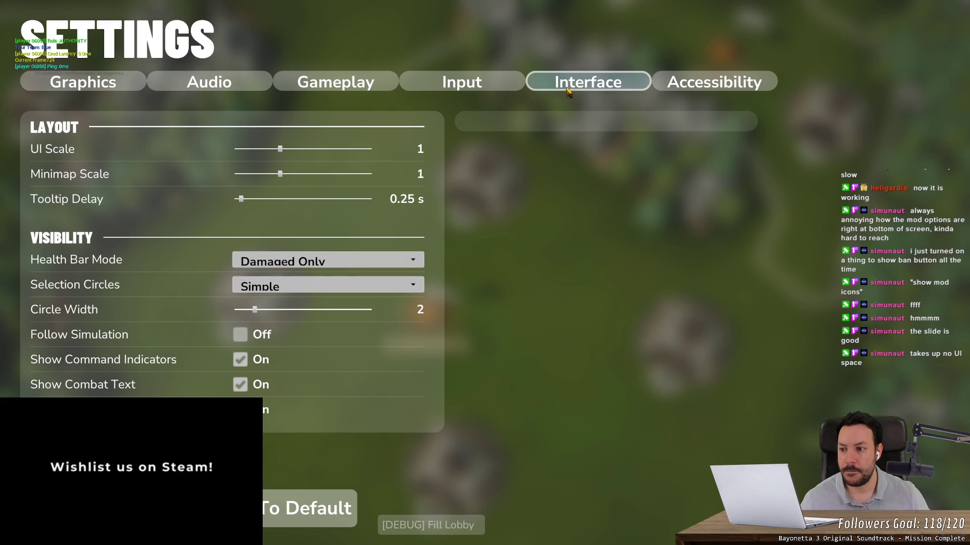
mouse_move(281, 151)
mouse_down()
mouse_move(326, 159)
mouse_move(310, 150)
mouse_up()
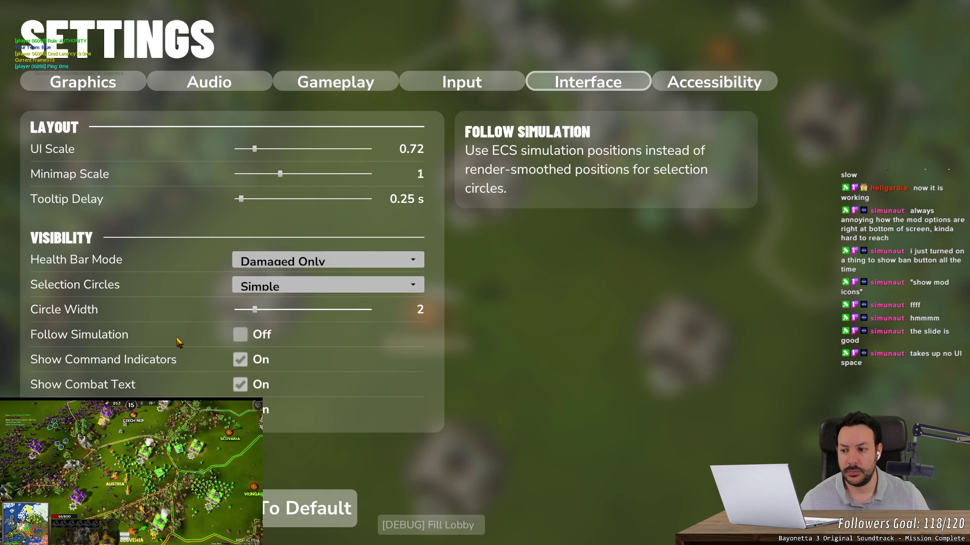
click(255, 286)
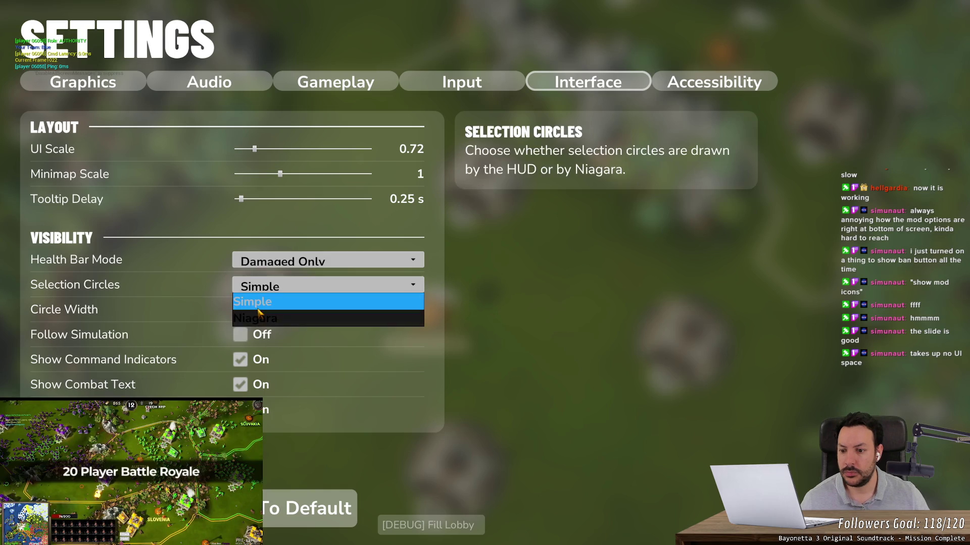
click(276, 281)
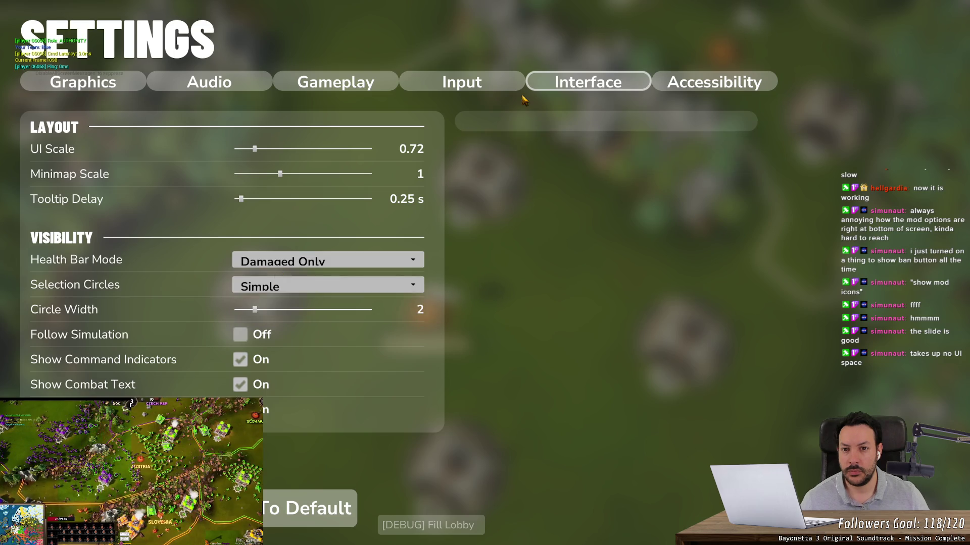
click(498, 83)
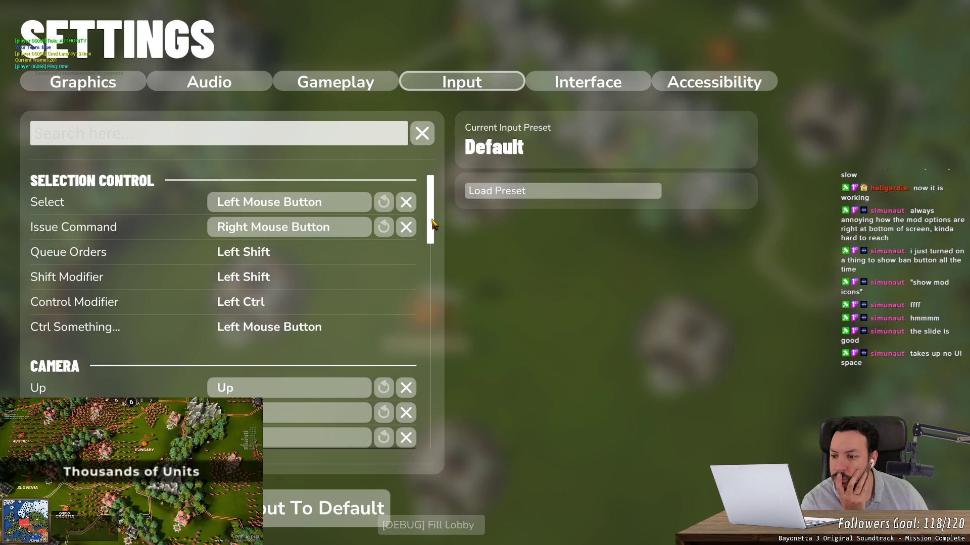
drag(433, 224, 422, 465)
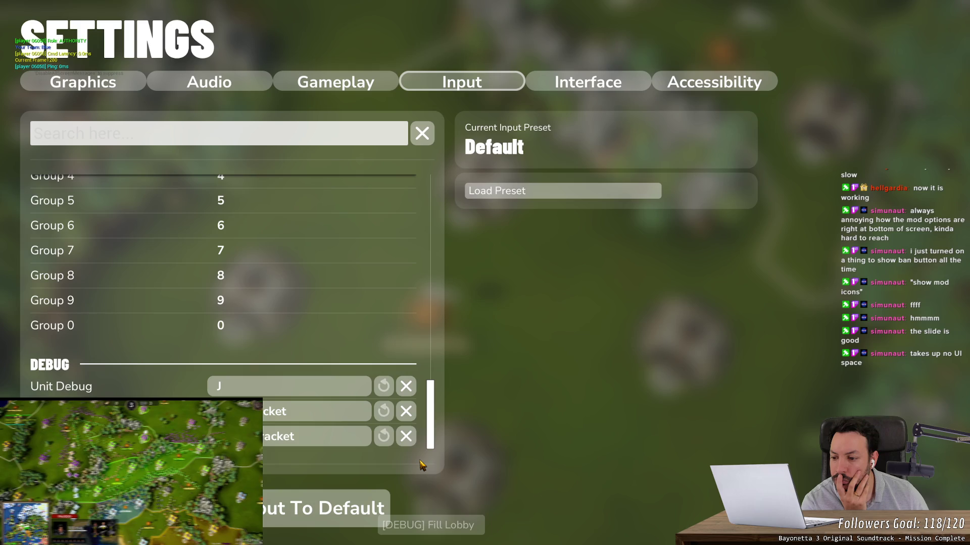